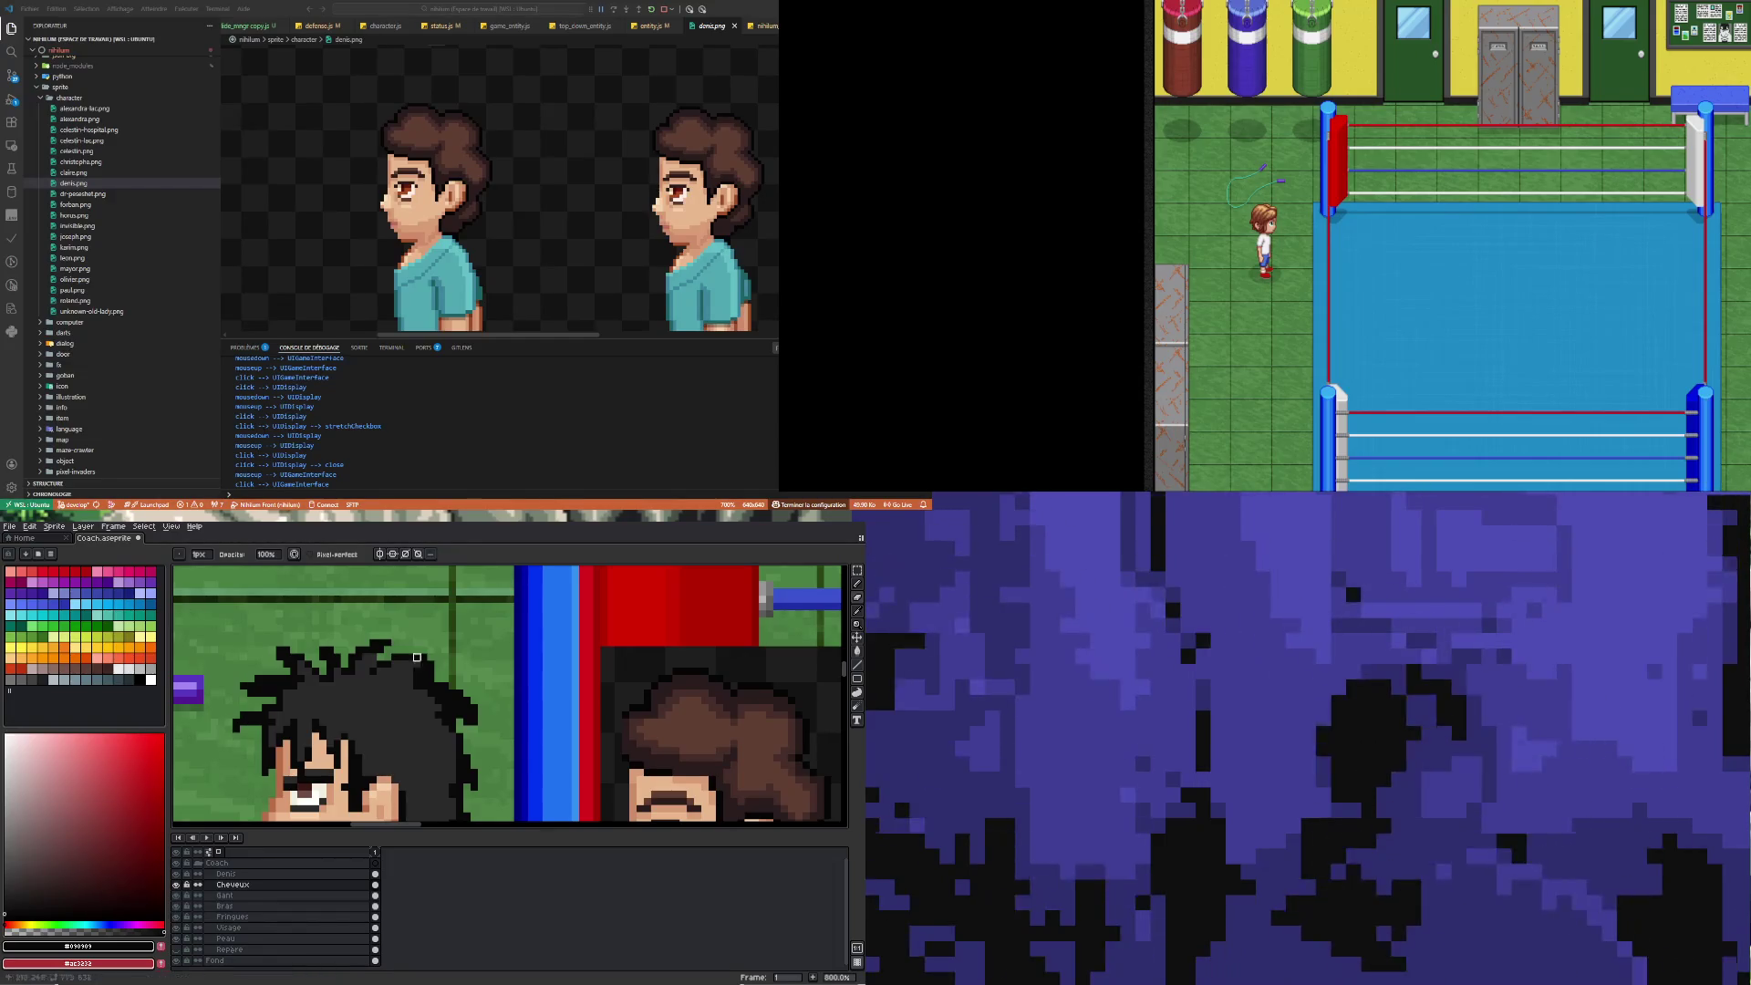
Zoom the view toward the coach sprite in the boxing-gym mockup
{"action": "scroll", "coordinate": [389, 730], "scroll_direction": "down", "scroll_amount": 5}
Sample the dark eye-outline colour and draw dark pixels along the coach's eye
{"action": "scroll", "coordinate": [365, 732], "scroll_direction": "down", "scroll_amount": 2}
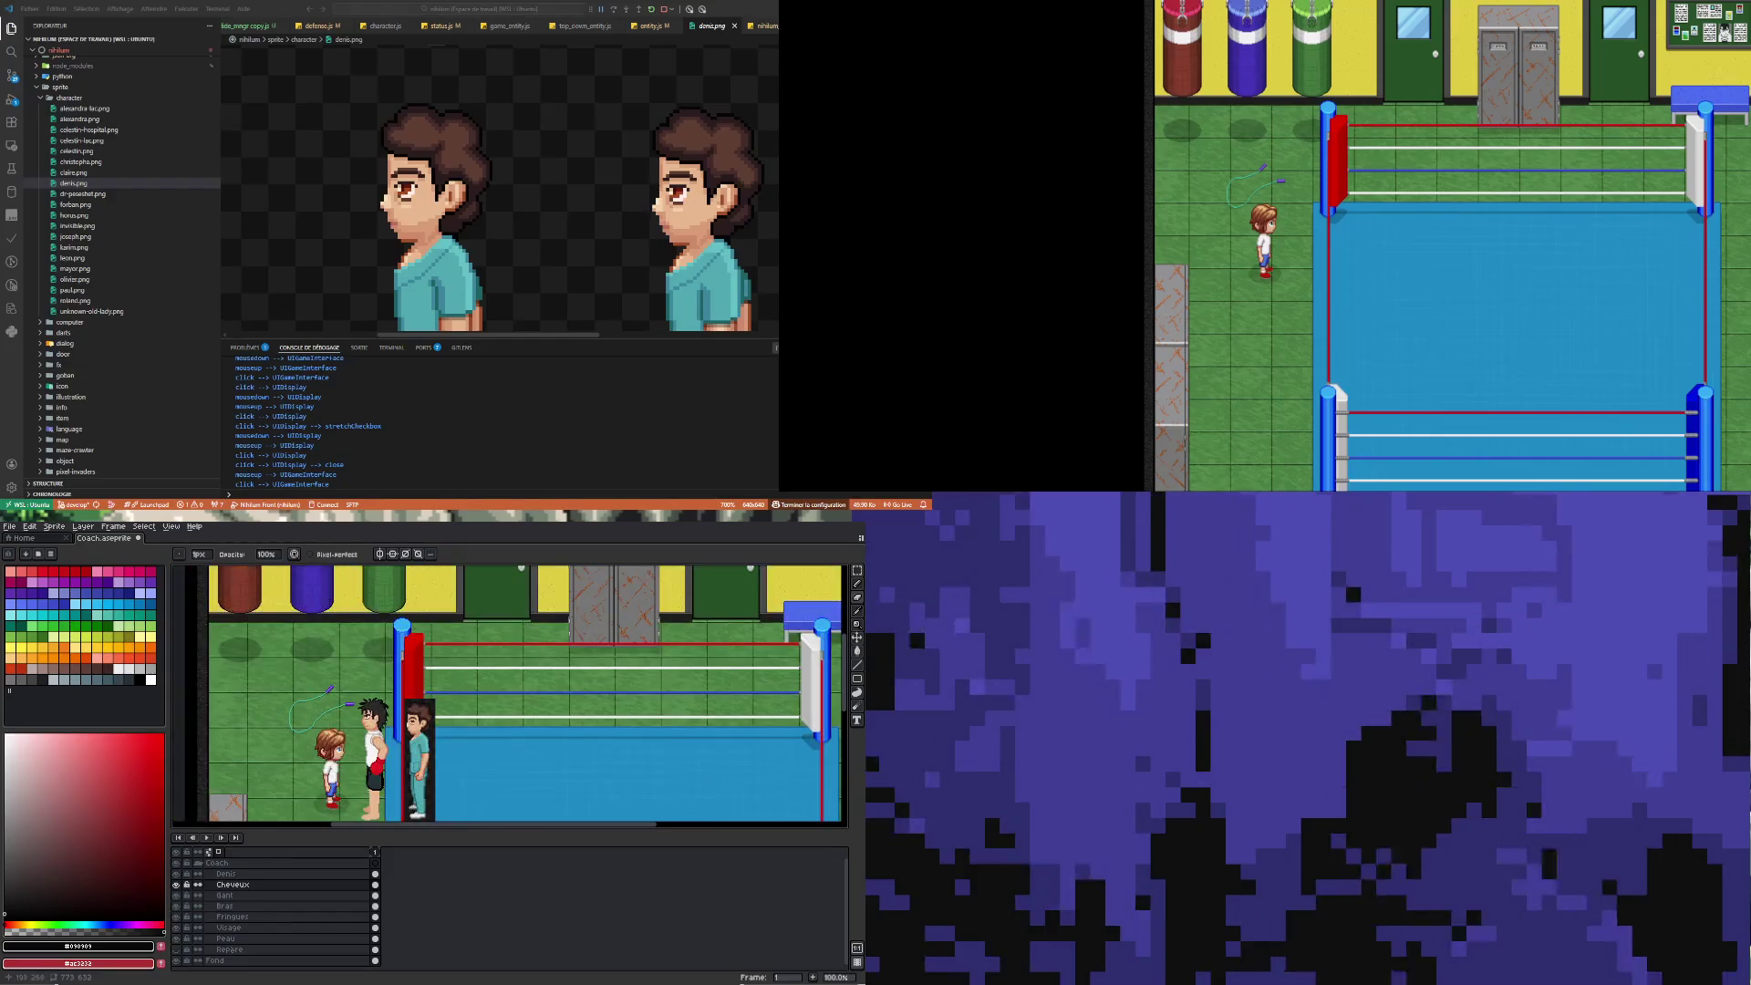
{"action": "scroll", "coordinate": [365, 732], "scroll_direction": "up", "scroll_amount": 5}
{"action": "scroll", "coordinate": [393, 735], "scroll_direction": "down", "scroll_amount": 4}
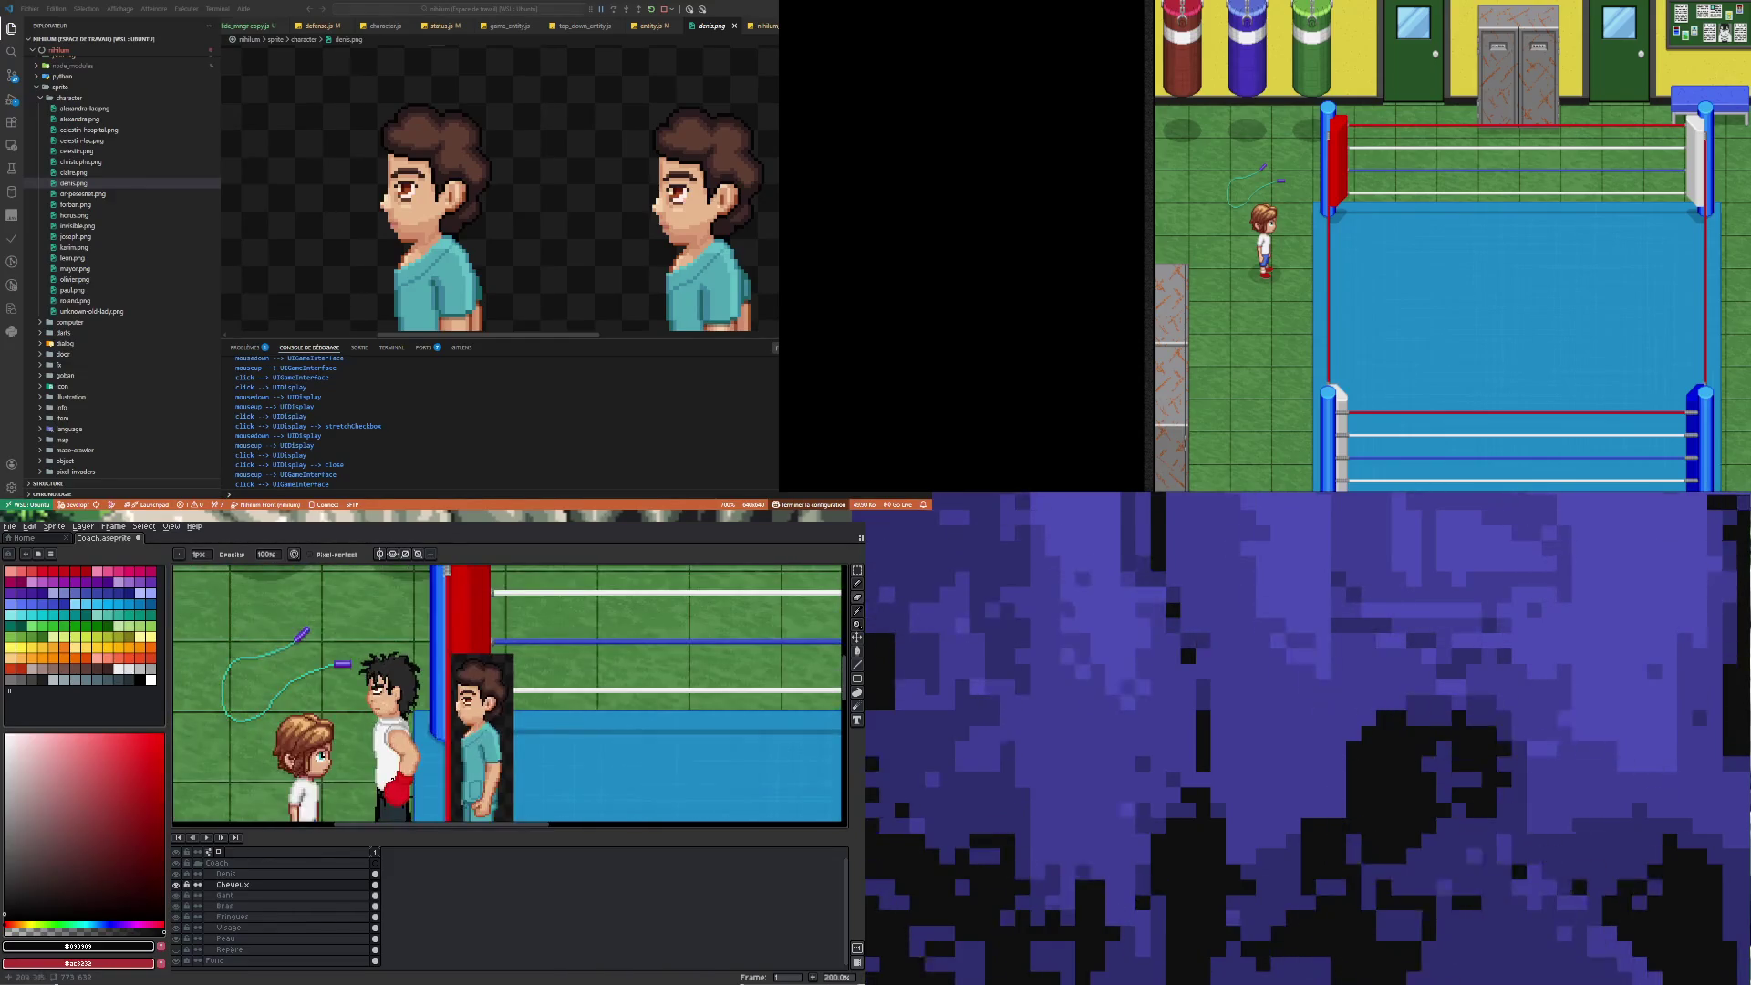
{"action": "scroll", "coordinate": [383, 725], "scroll_direction": "up", "scroll_amount": 3}
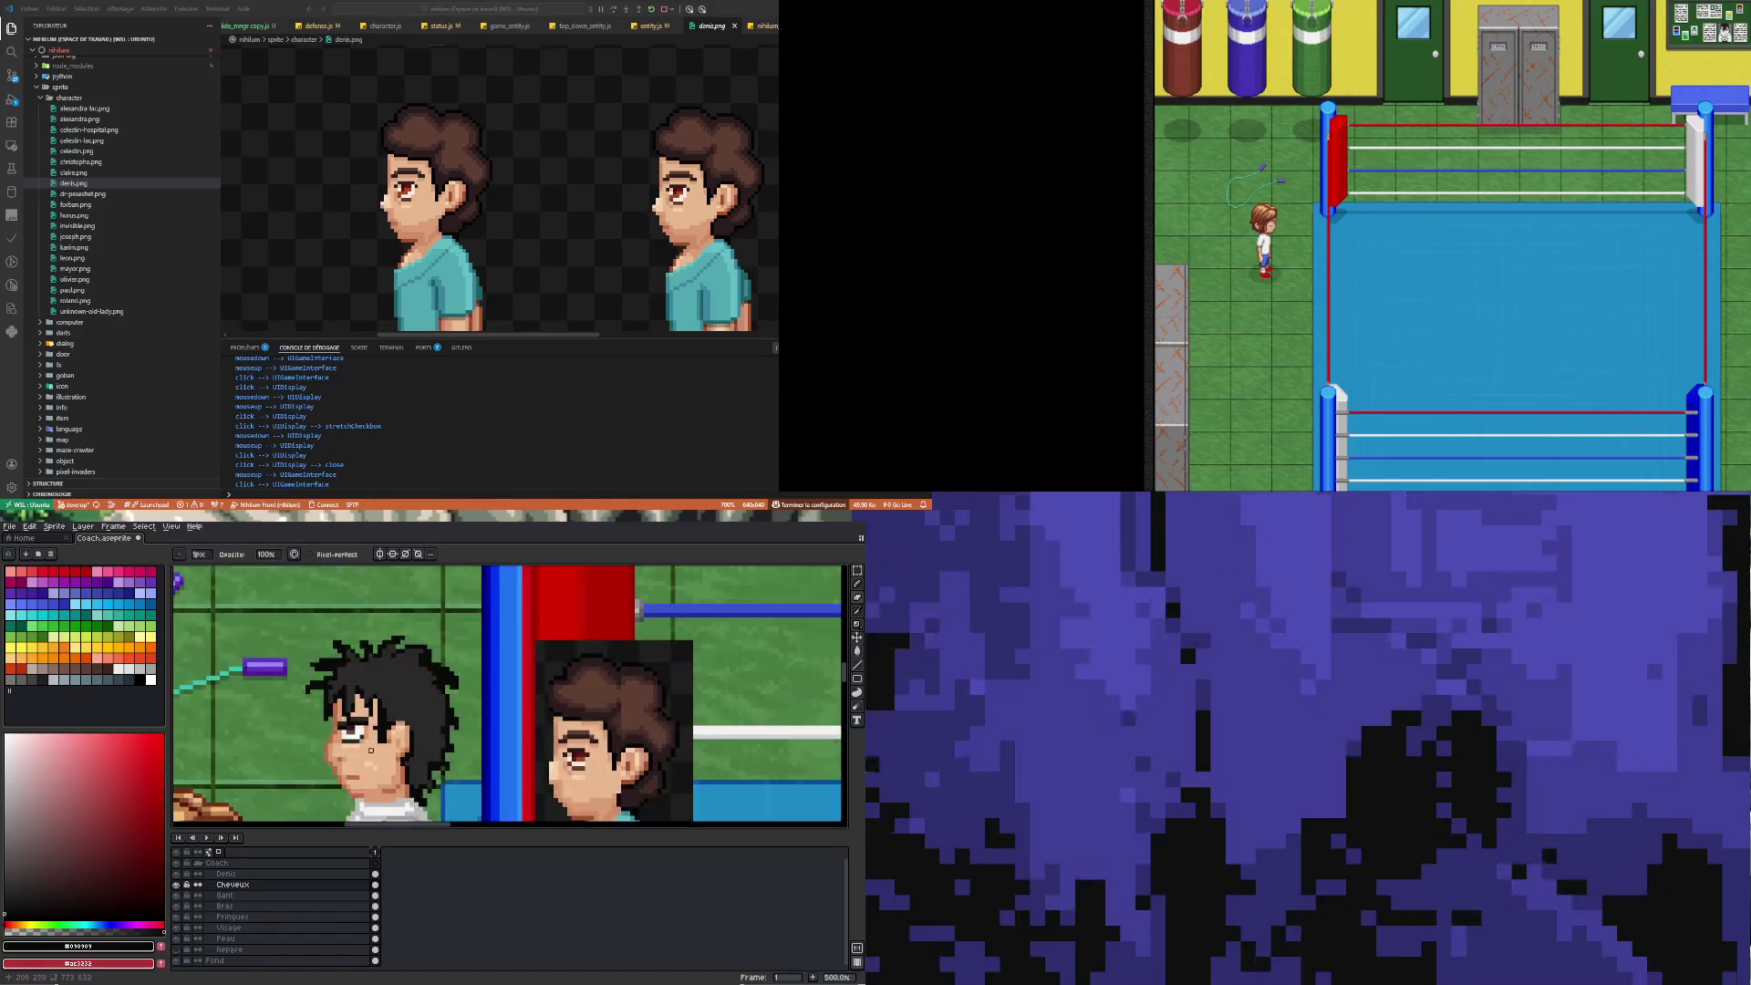
{"action": "scroll", "coordinate": [368, 730], "scroll_direction": "up", "scroll_amount": 6}
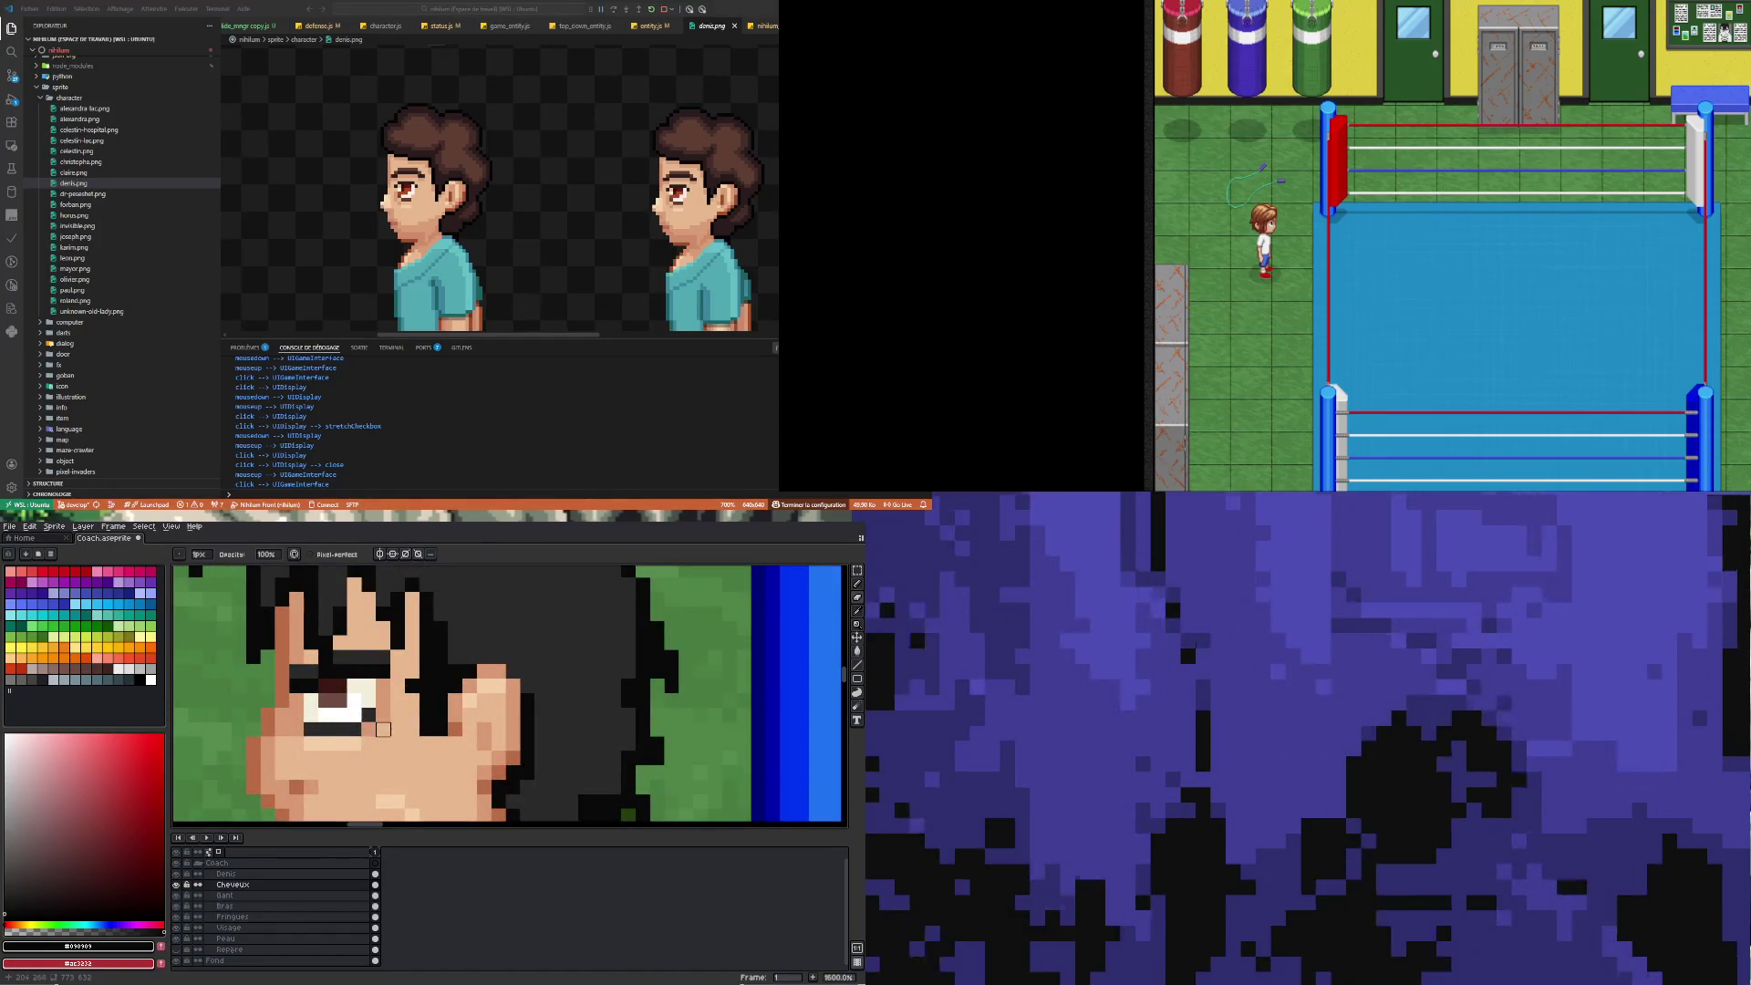
{"action": "key", "text": "i"}
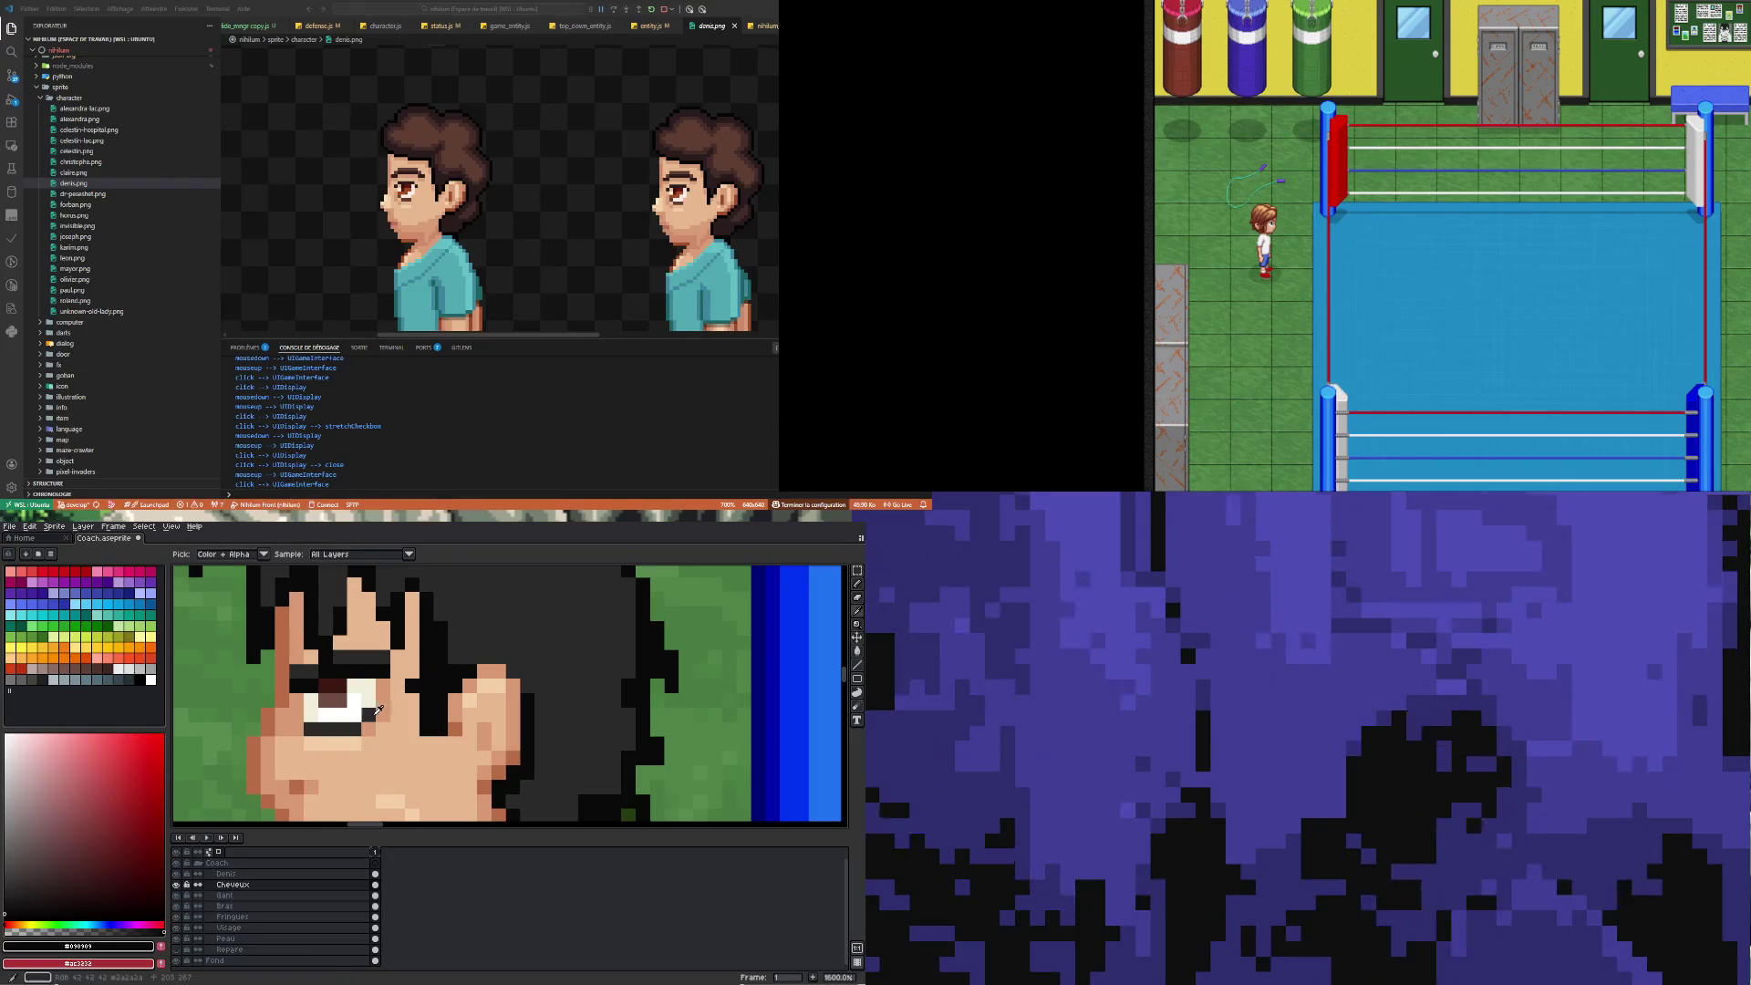
{"action": "left_click", "coordinate": [351, 722]}
{"action": "key", "text": "b"}
{"action": "left_click_drag", "start_coordinate": [355, 715], "coordinate": [376, 697]}
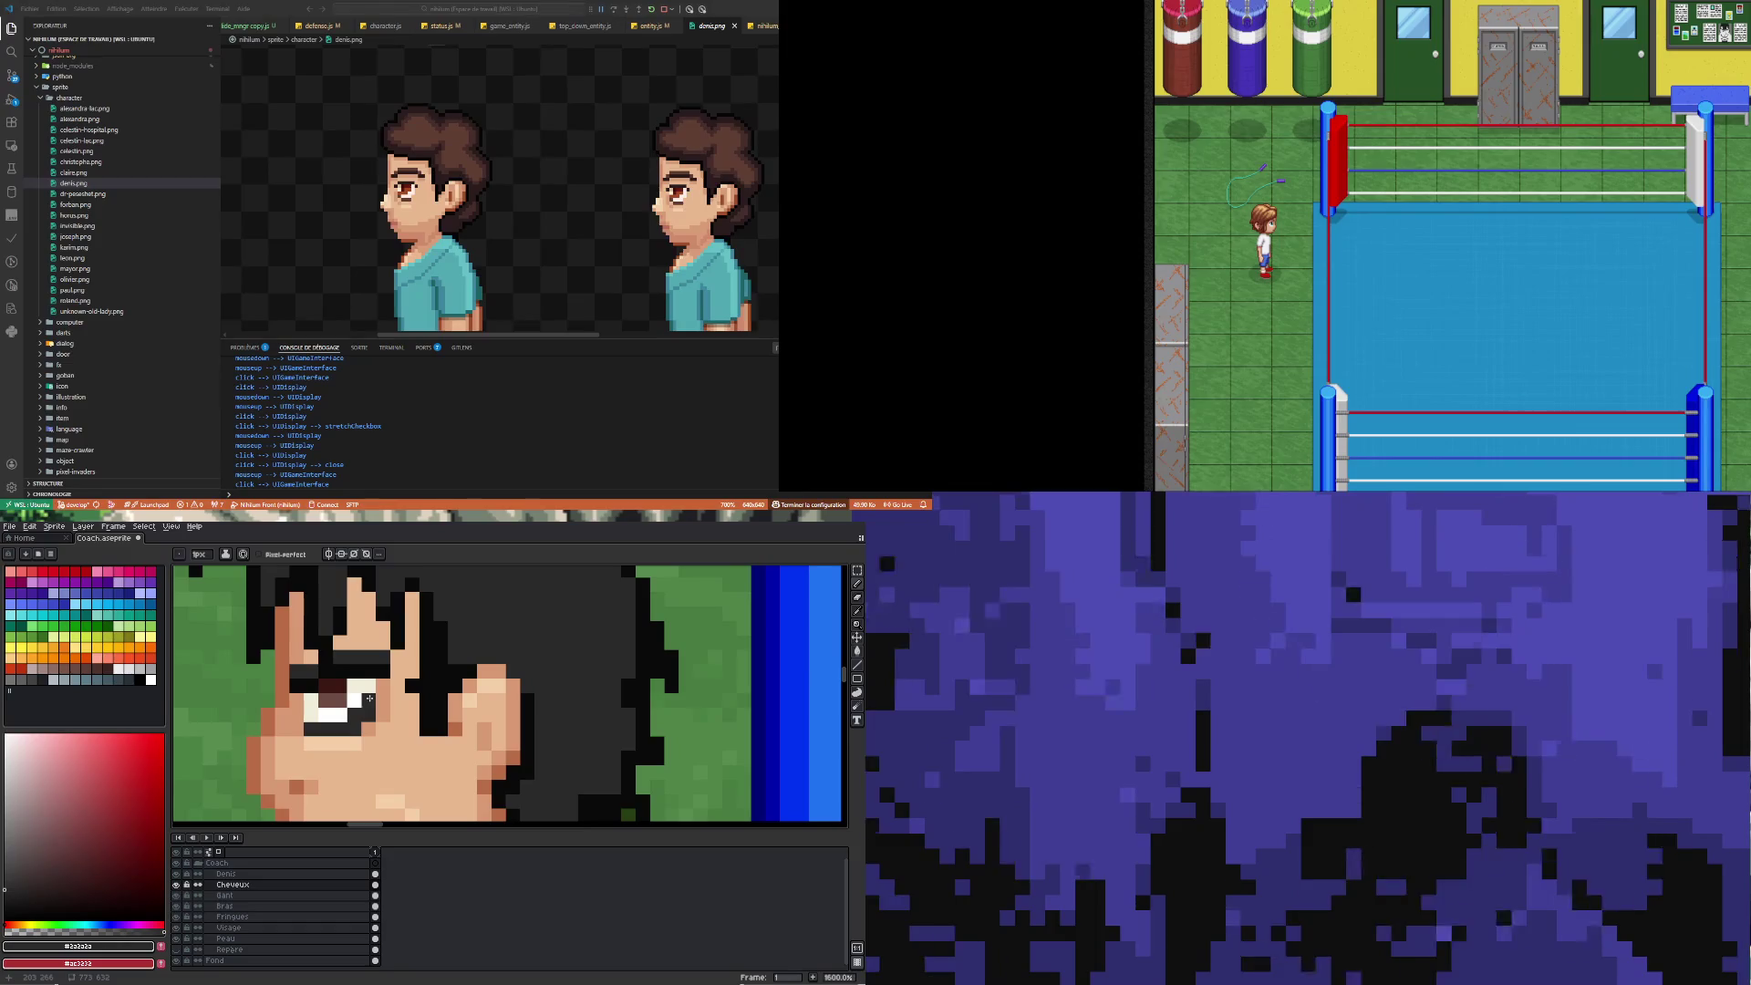
Sample the face's skin tone, then re-pick the dark outline colour
{"action": "key", "text": "i"}
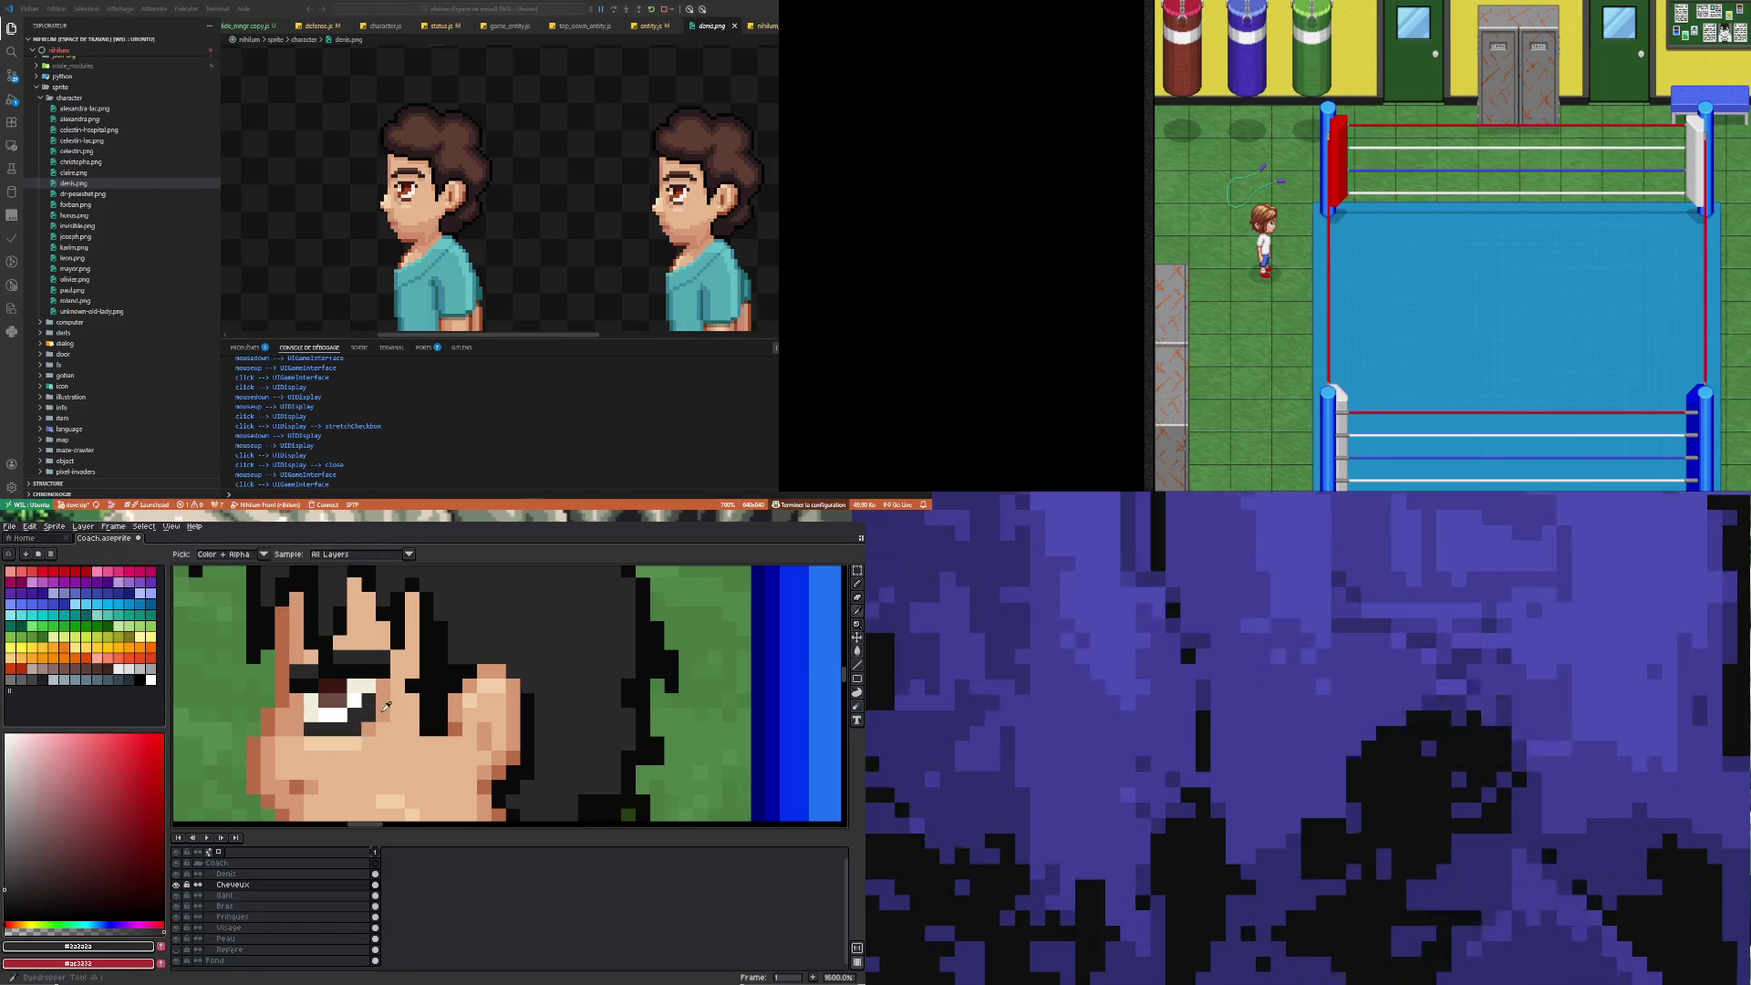
{"action": "left_click", "coordinate": [386, 706]}
{"action": "key", "text": "b"}
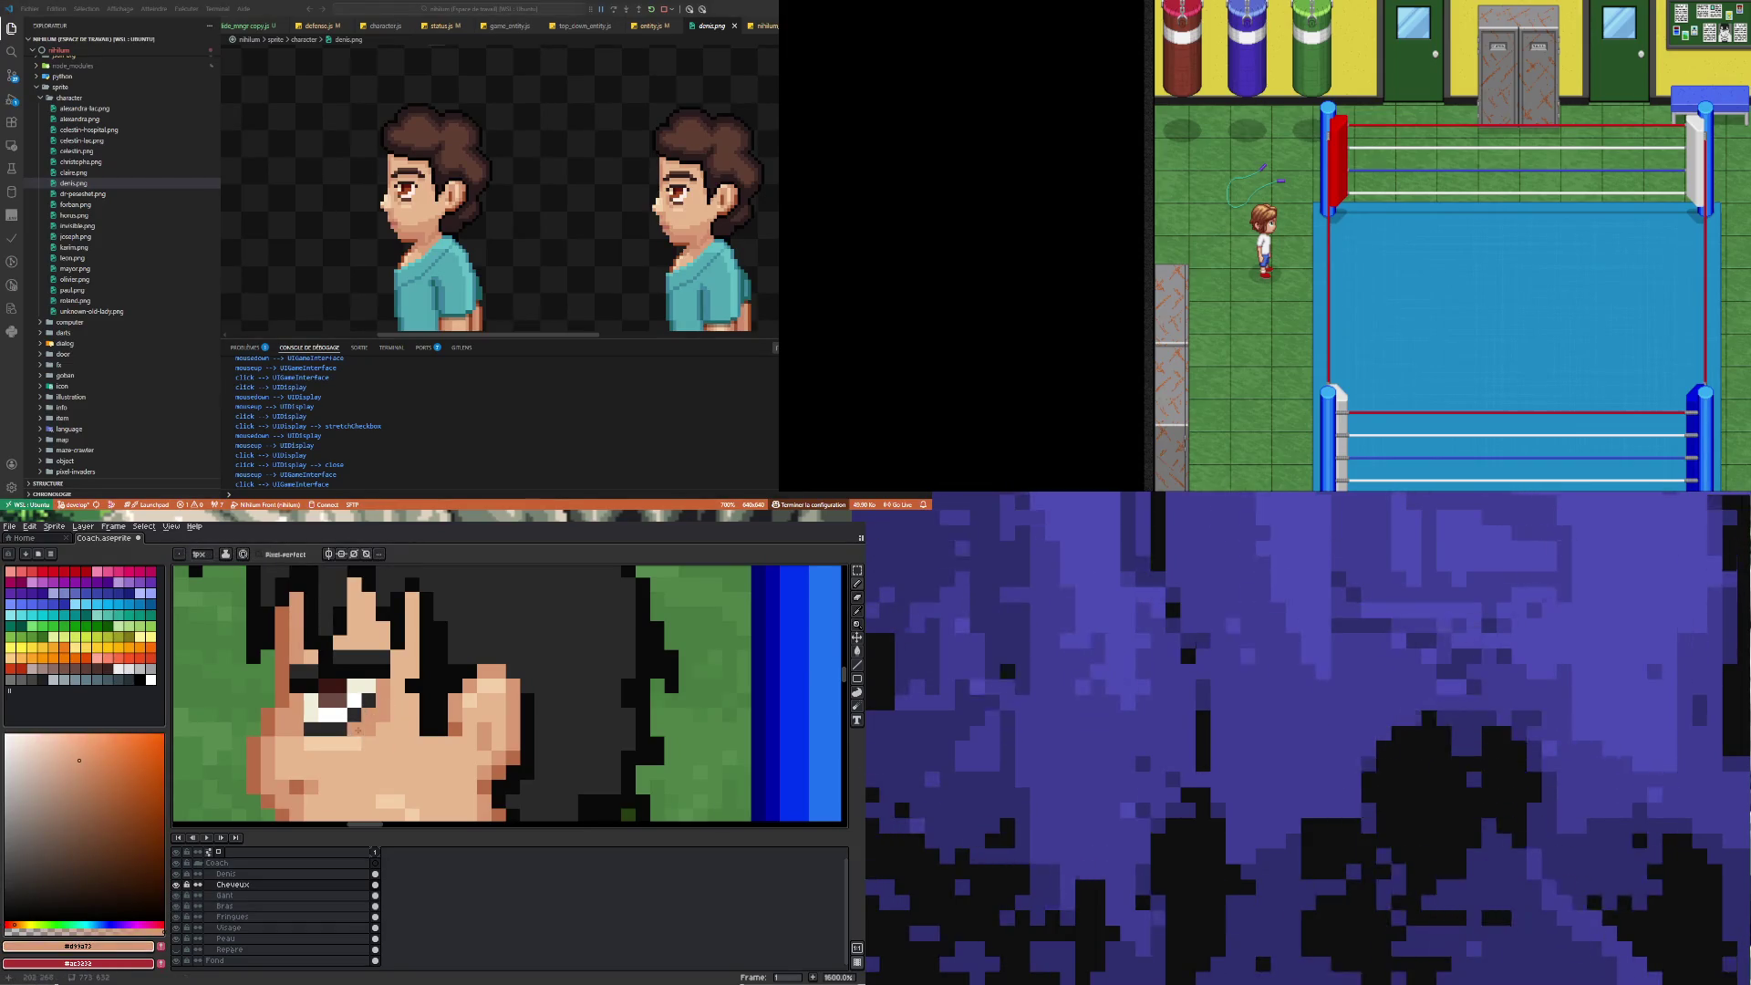
{"action": "scroll", "coordinate": [397, 715], "scroll_direction": "down", "scroll_amount": 5}
{"action": "scroll", "coordinate": [398, 715], "scroll_direction": "down", "scroll_amount": 2}
{"action": "scroll", "coordinate": [396, 726], "scroll_direction": "up", "scroll_amount": 8}
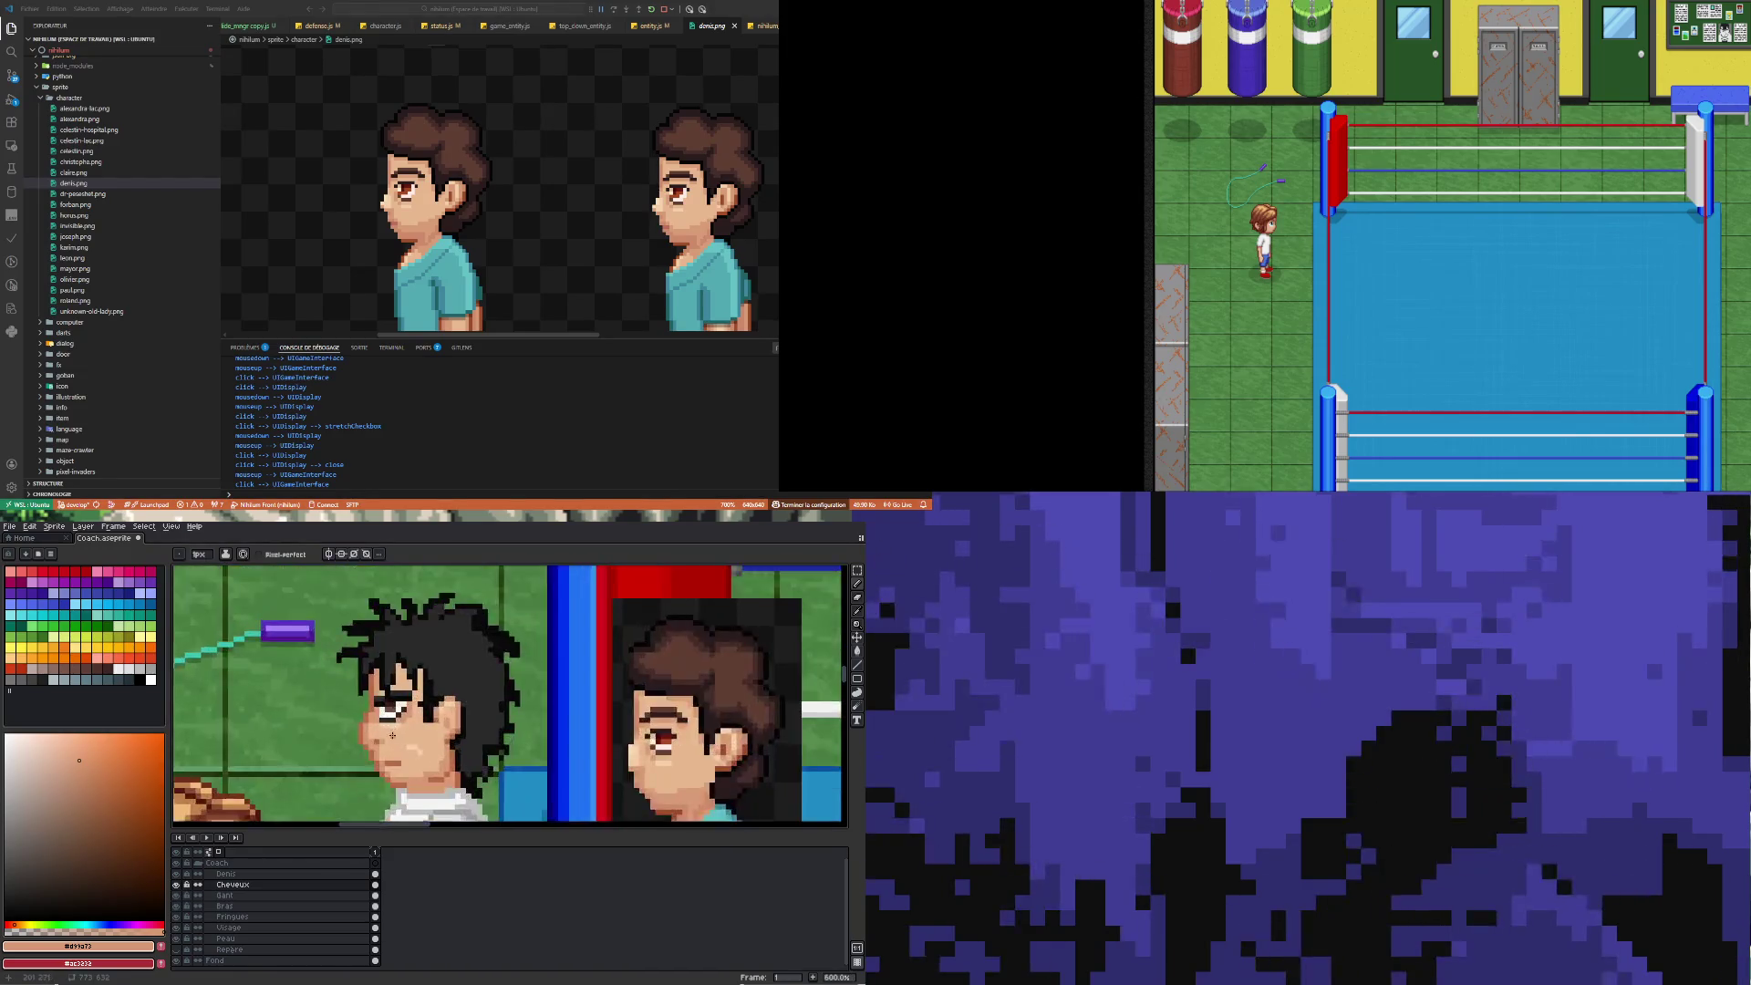
{"action": "scroll", "coordinate": [395, 725], "scroll_direction": "down", "scroll_amount": 2}
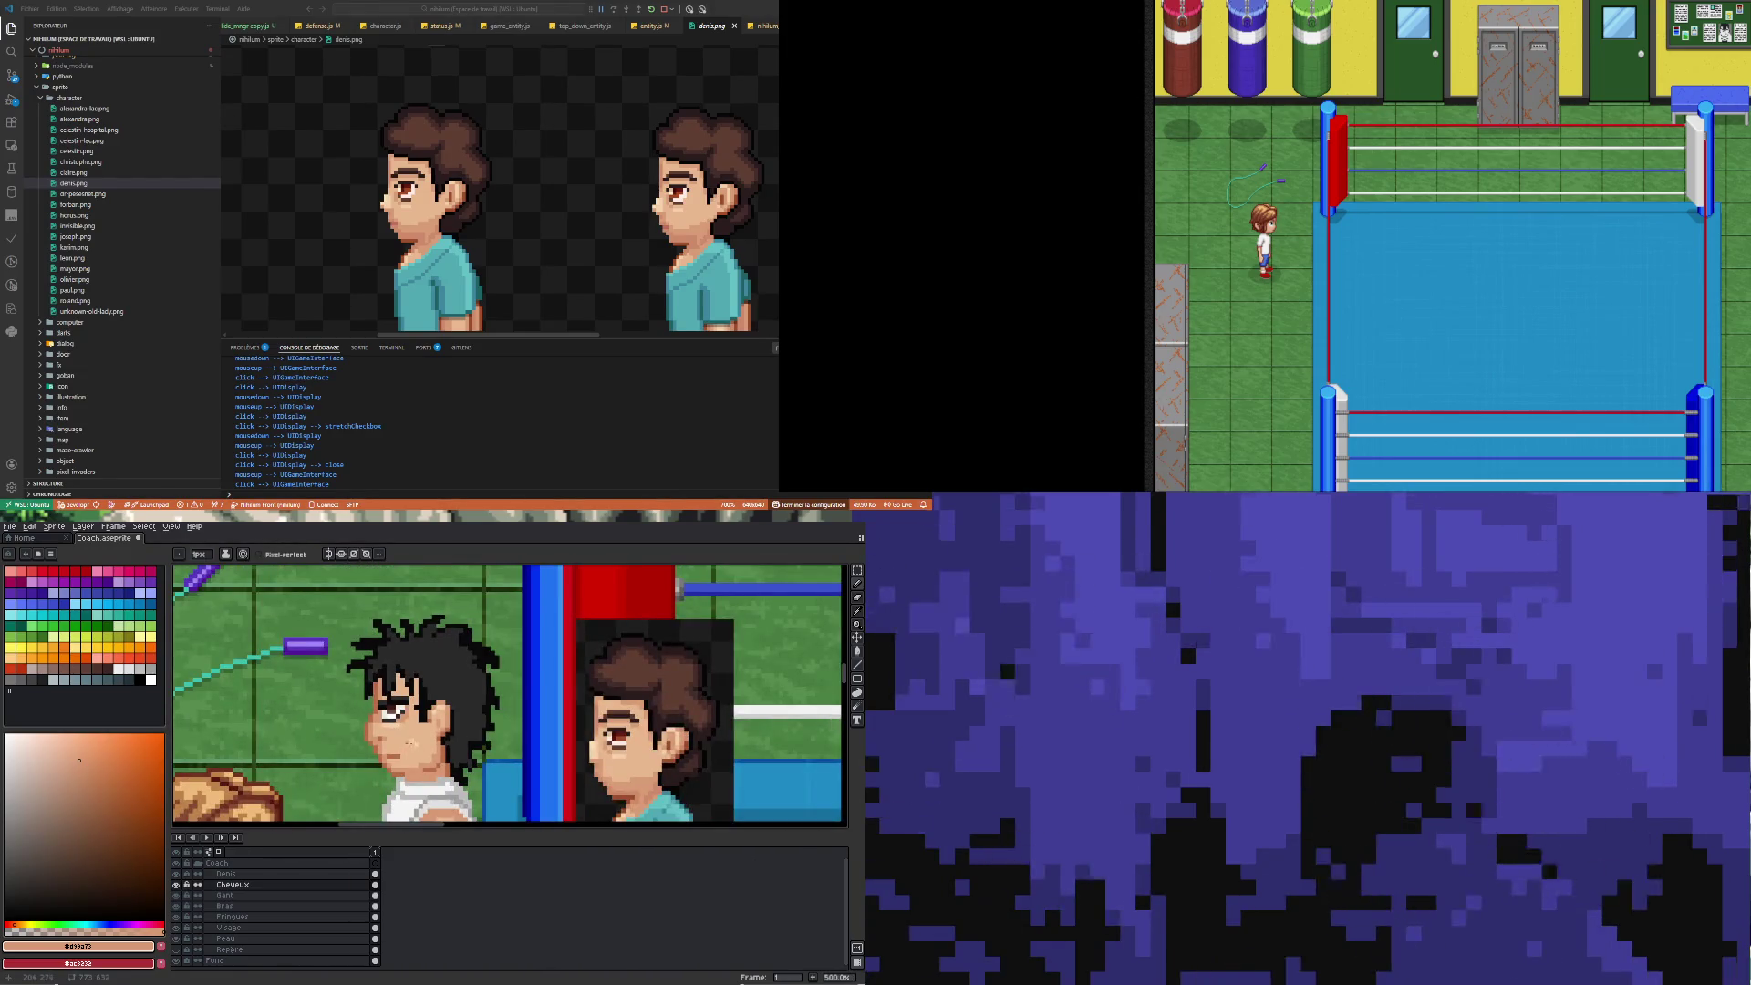
{"action": "scroll", "coordinate": [406, 725], "scroll_direction": "up", "scroll_amount": 1}
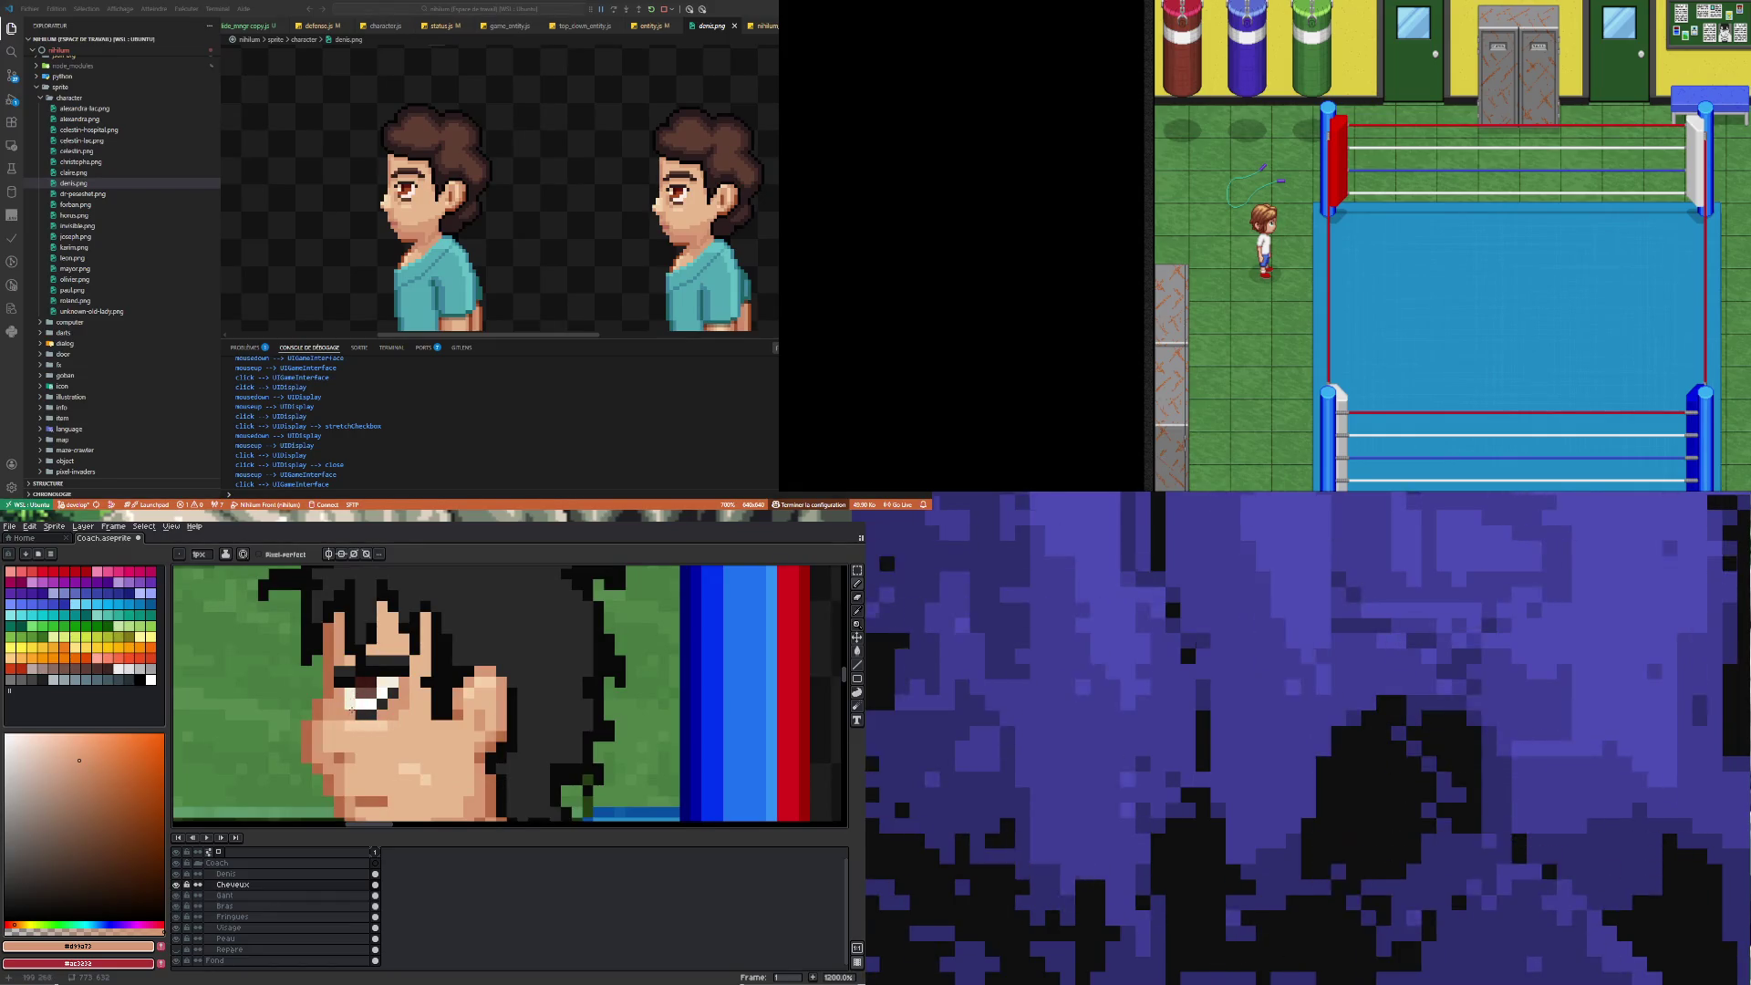
{"action": "scroll", "coordinate": [351, 705], "scroll_direction": "down", "scroll_amount": 4}
{"action": "scroll", "coordinate": [365, 748], "scroll_direction": "up", "scroll_amount": 6}
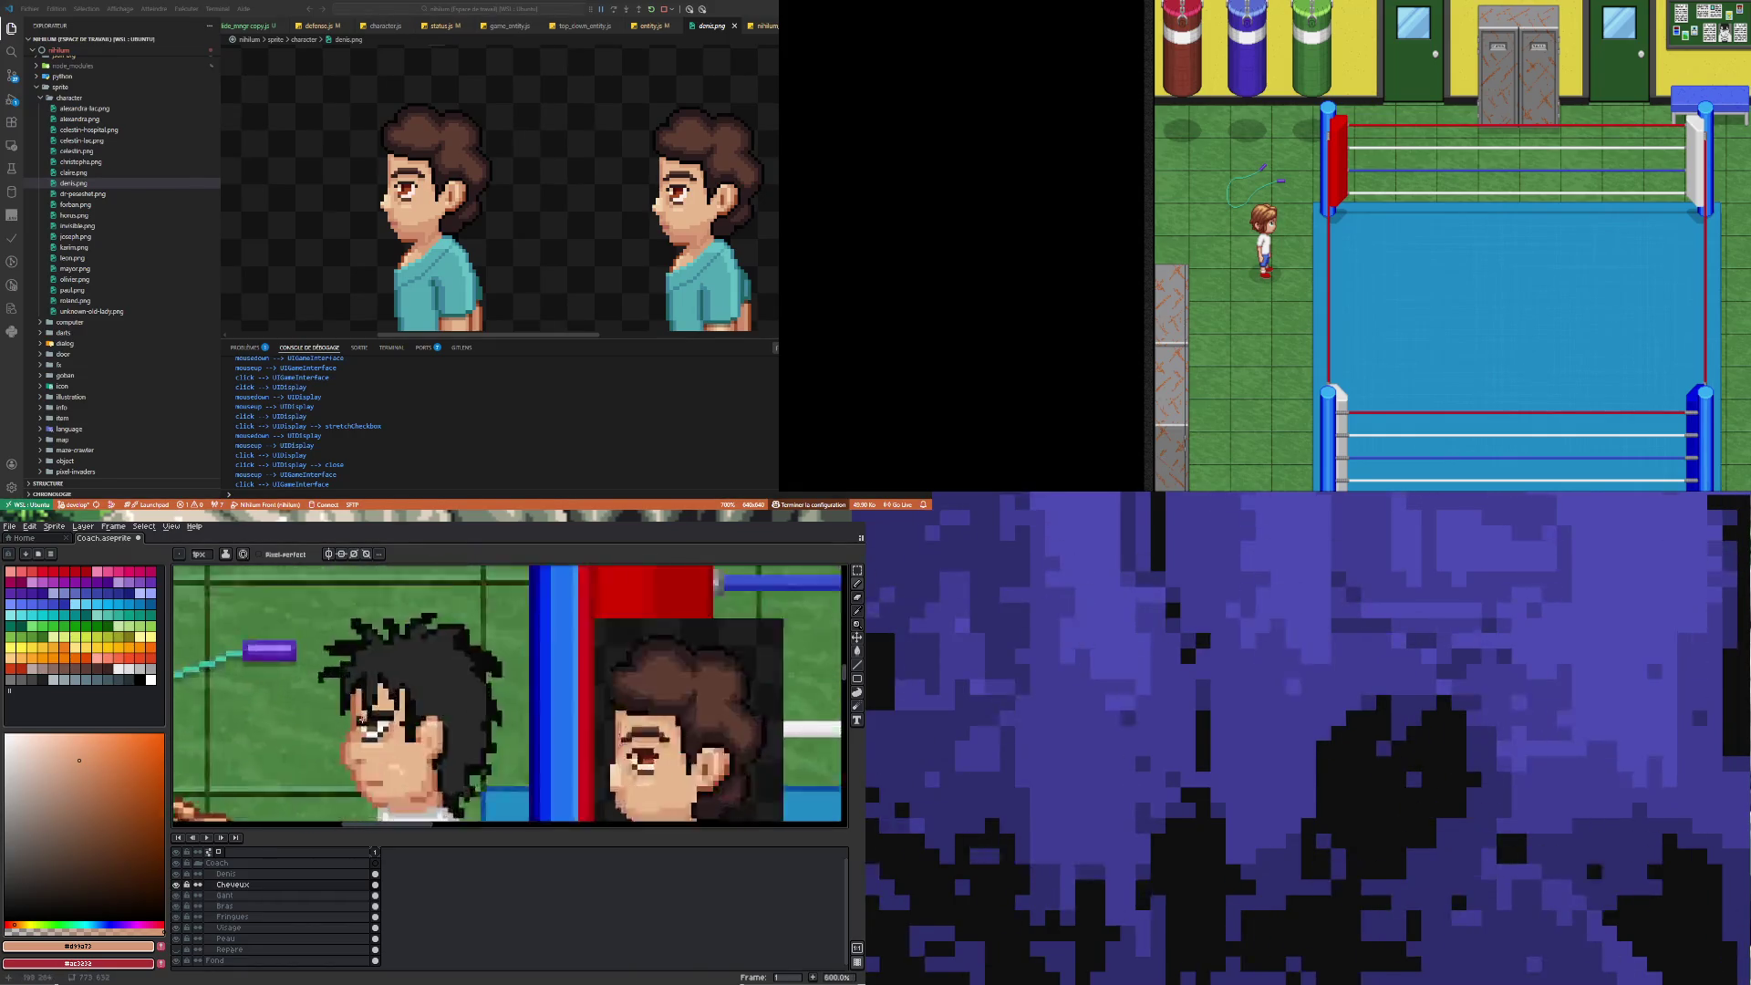
{"action": "left_click", "coordinate": [351, 762], "text": "alt"}
Darken the skin pixel under the eye and sample the skin tone back
{"action": "left_click", "coordinate": [368, 764]}
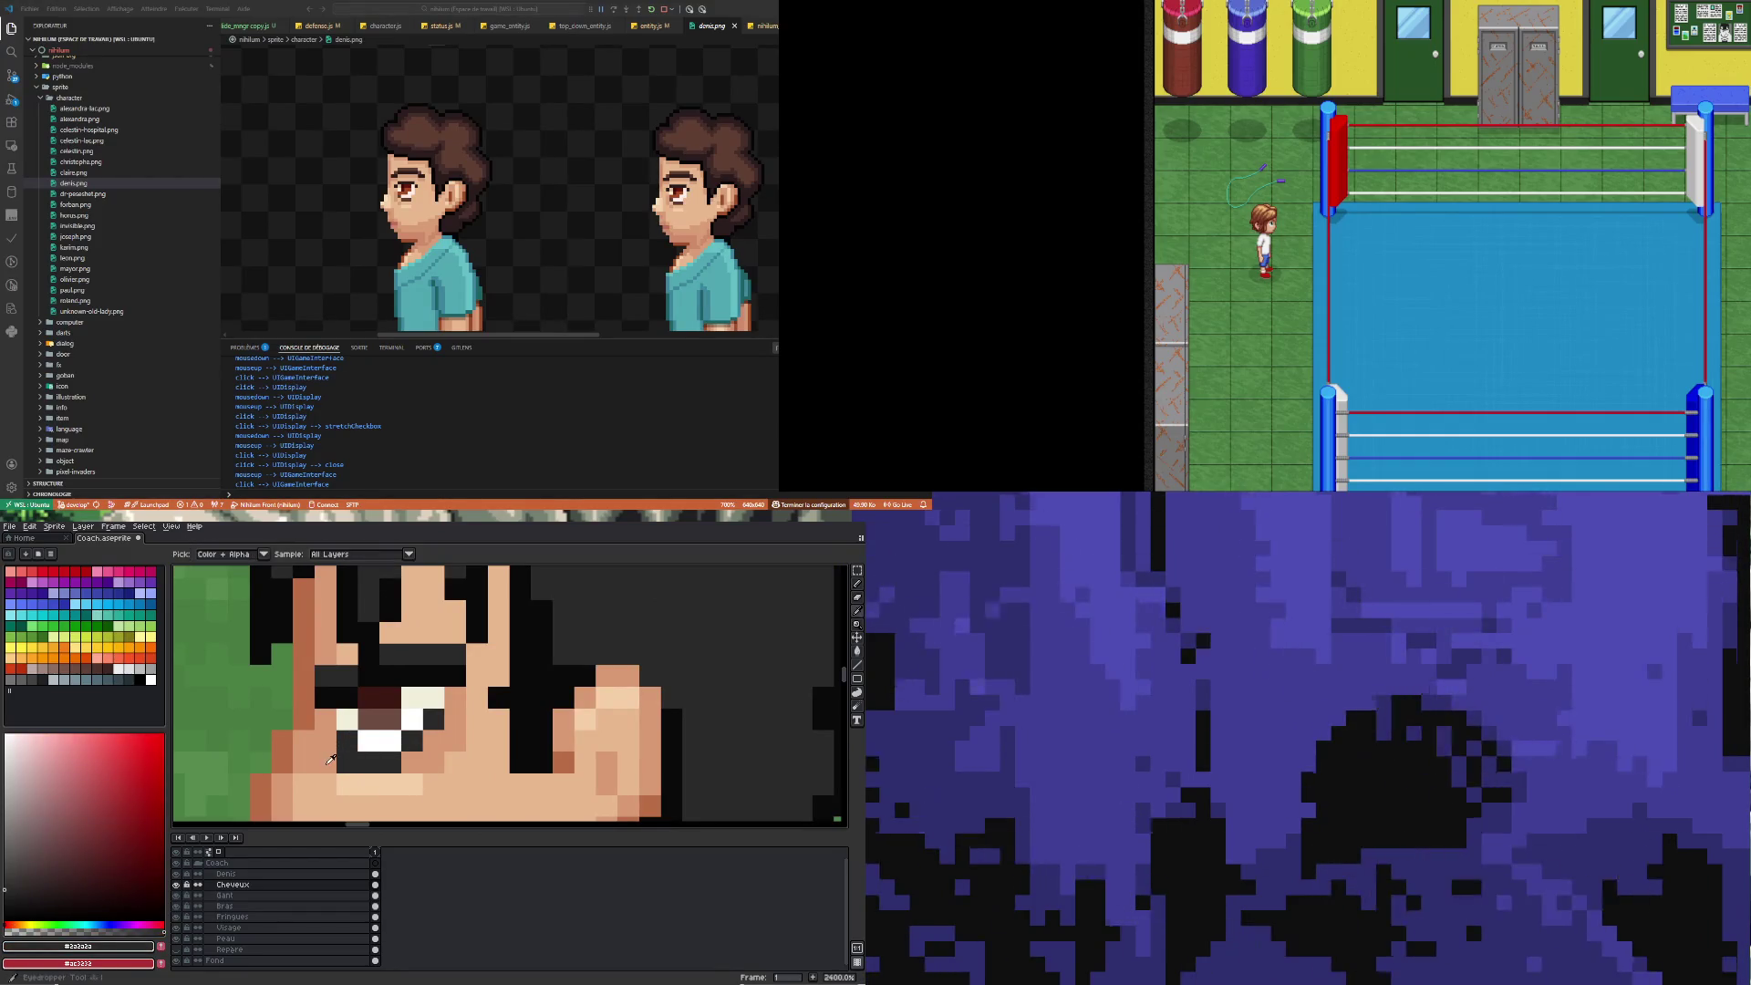
{"action": "left_click", "coordinate": [347, 763], "text": "alt"}
{"action": "scroll", "coordinate": [347, 763], "scroll_direction": "down", "scroll_amount": 4}
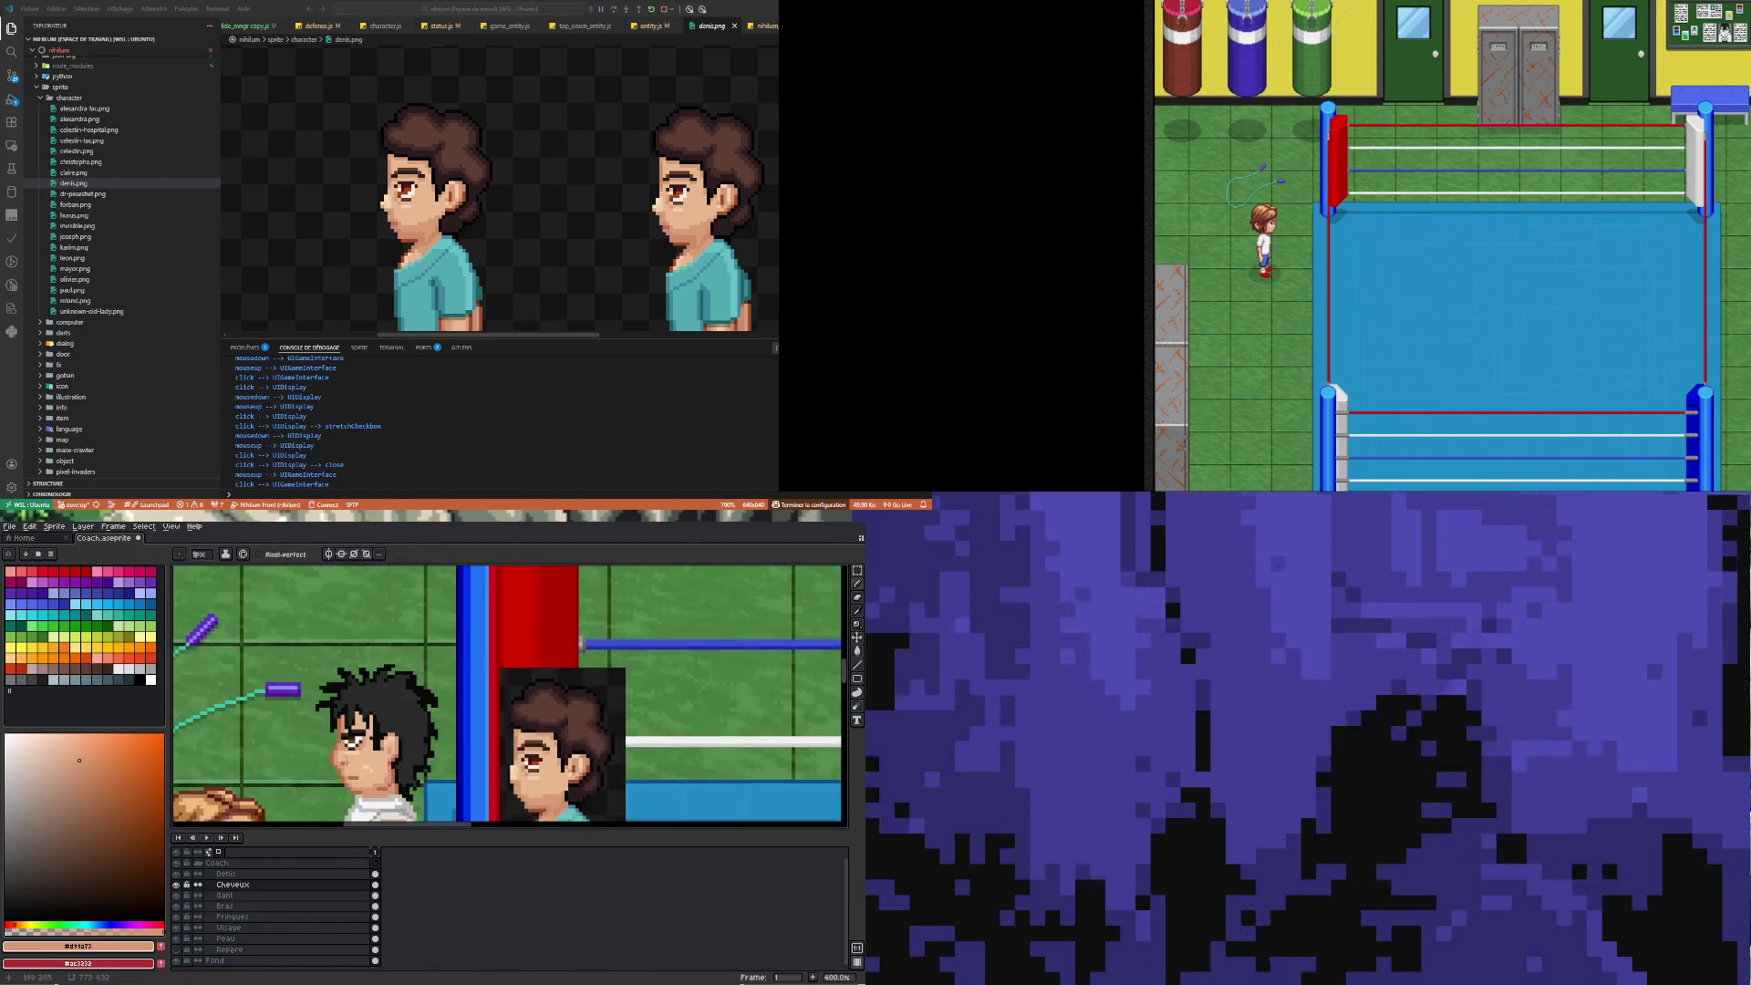
{"action": "scroll", "coordinate": [382, 755], "scroll_direction": "down", "scroll_amount": 4}
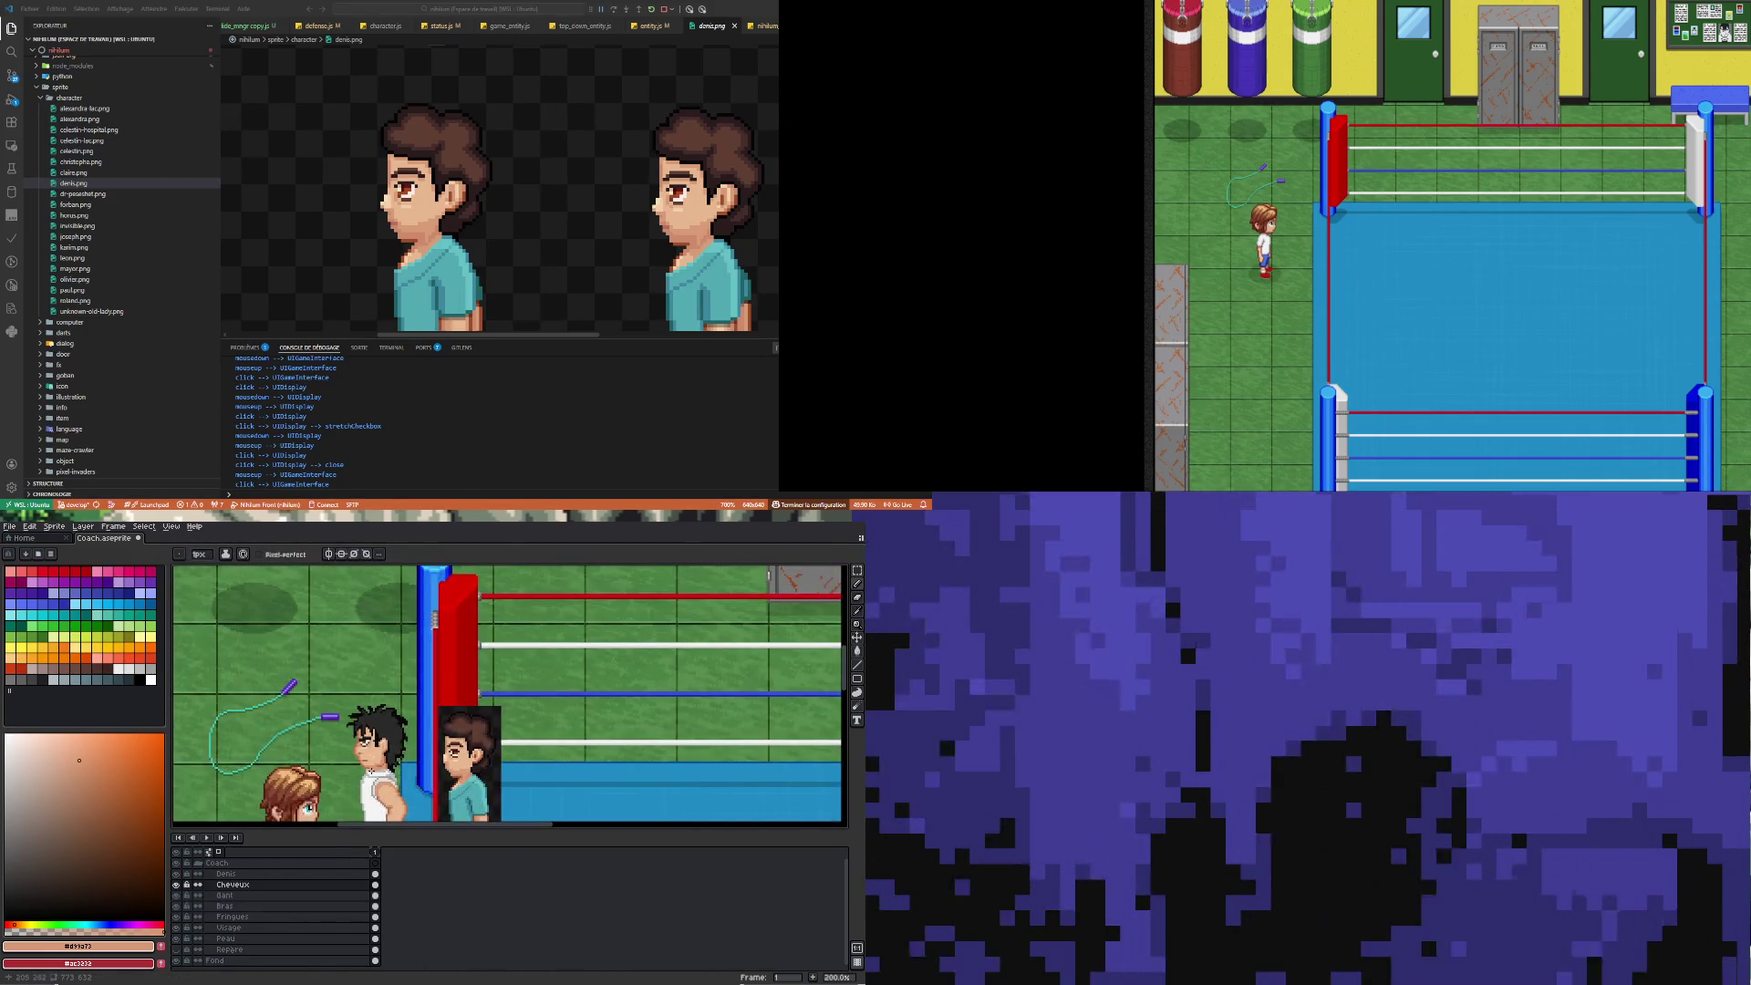
{"action": "scroll", "coordinate": [376, 732], "scroll_direction": "up", "scroll_amount": 4}
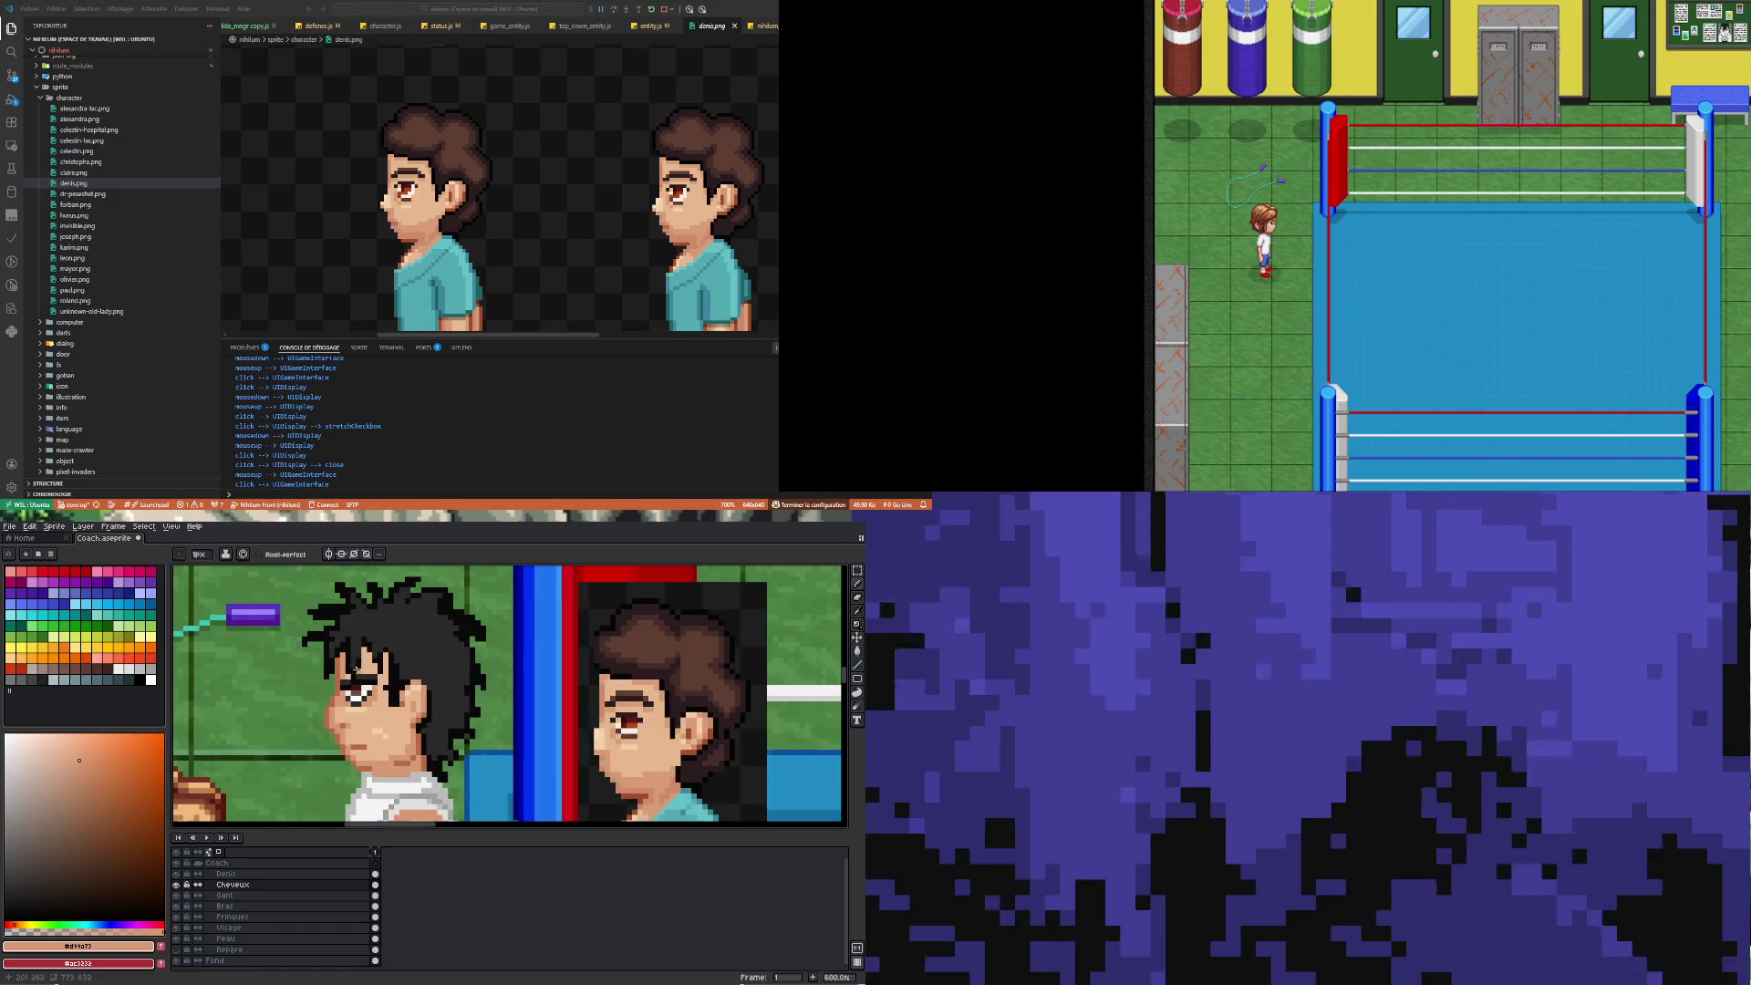
{"action": "scroll", "coordinate": [353, 672], "scroll_direction": "up", "scroll_amount": 6}
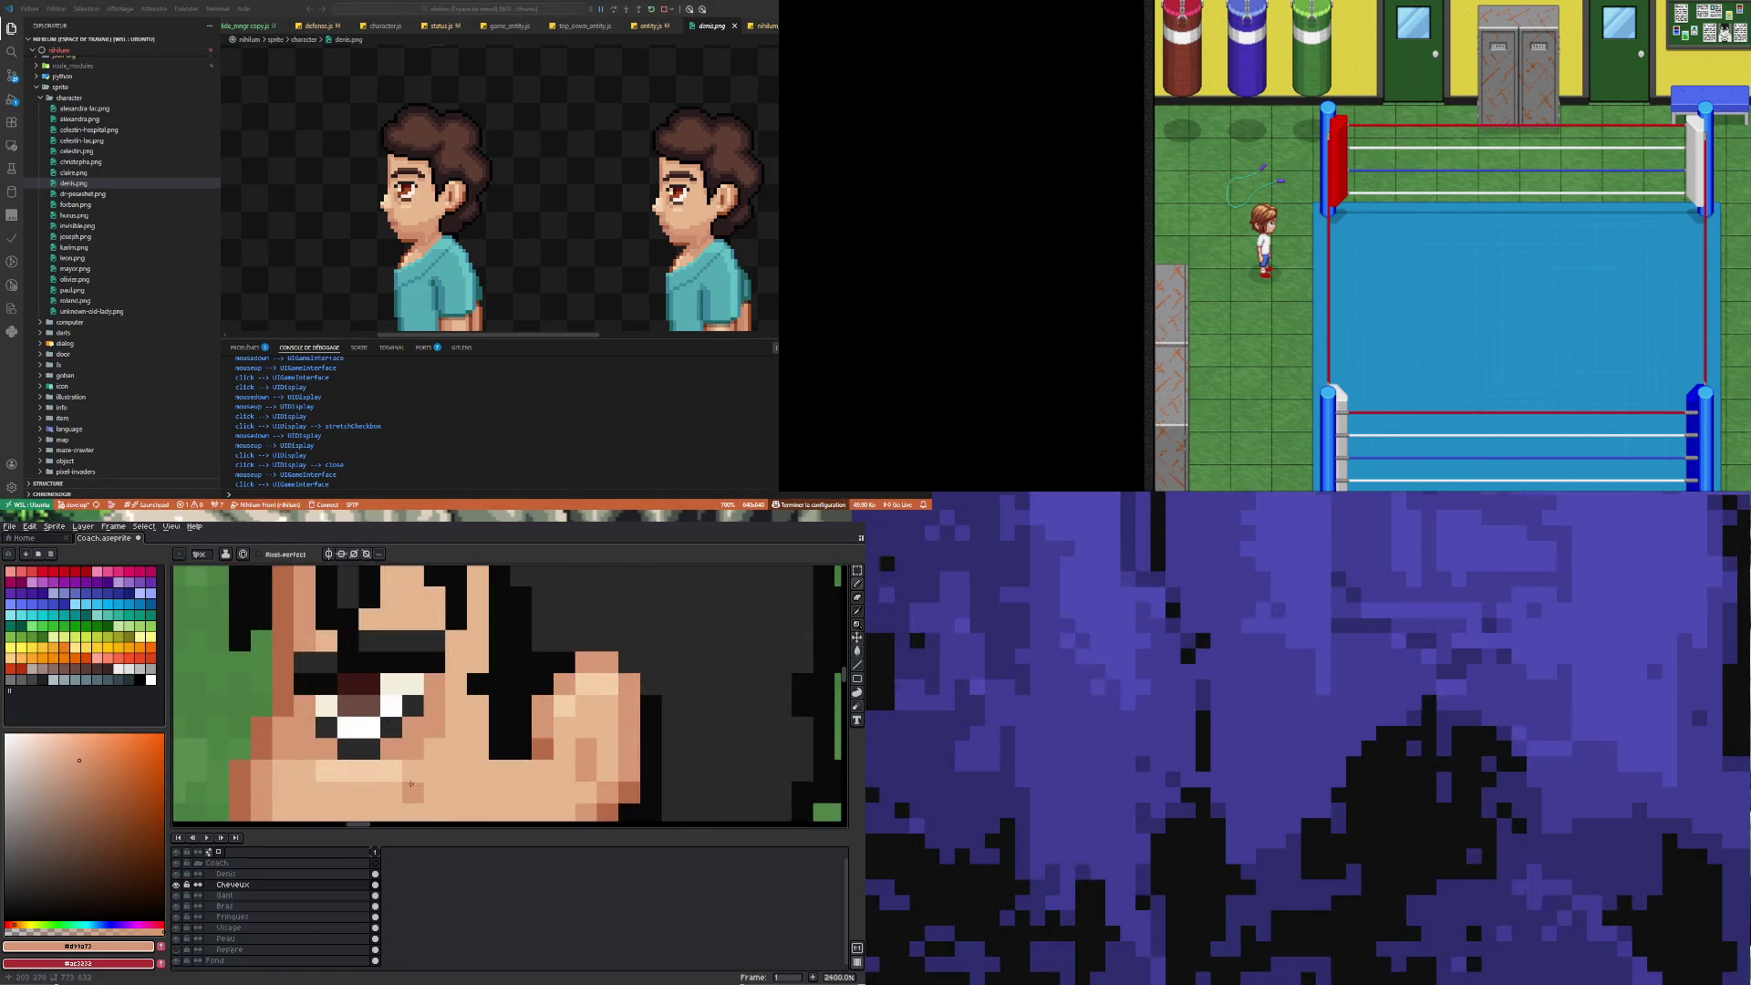
Lighten the pixel beside the eye's lower corner with a lighter skin tone
{"action": "left_click", "coordinate": [319, 766], "text": "alt"}
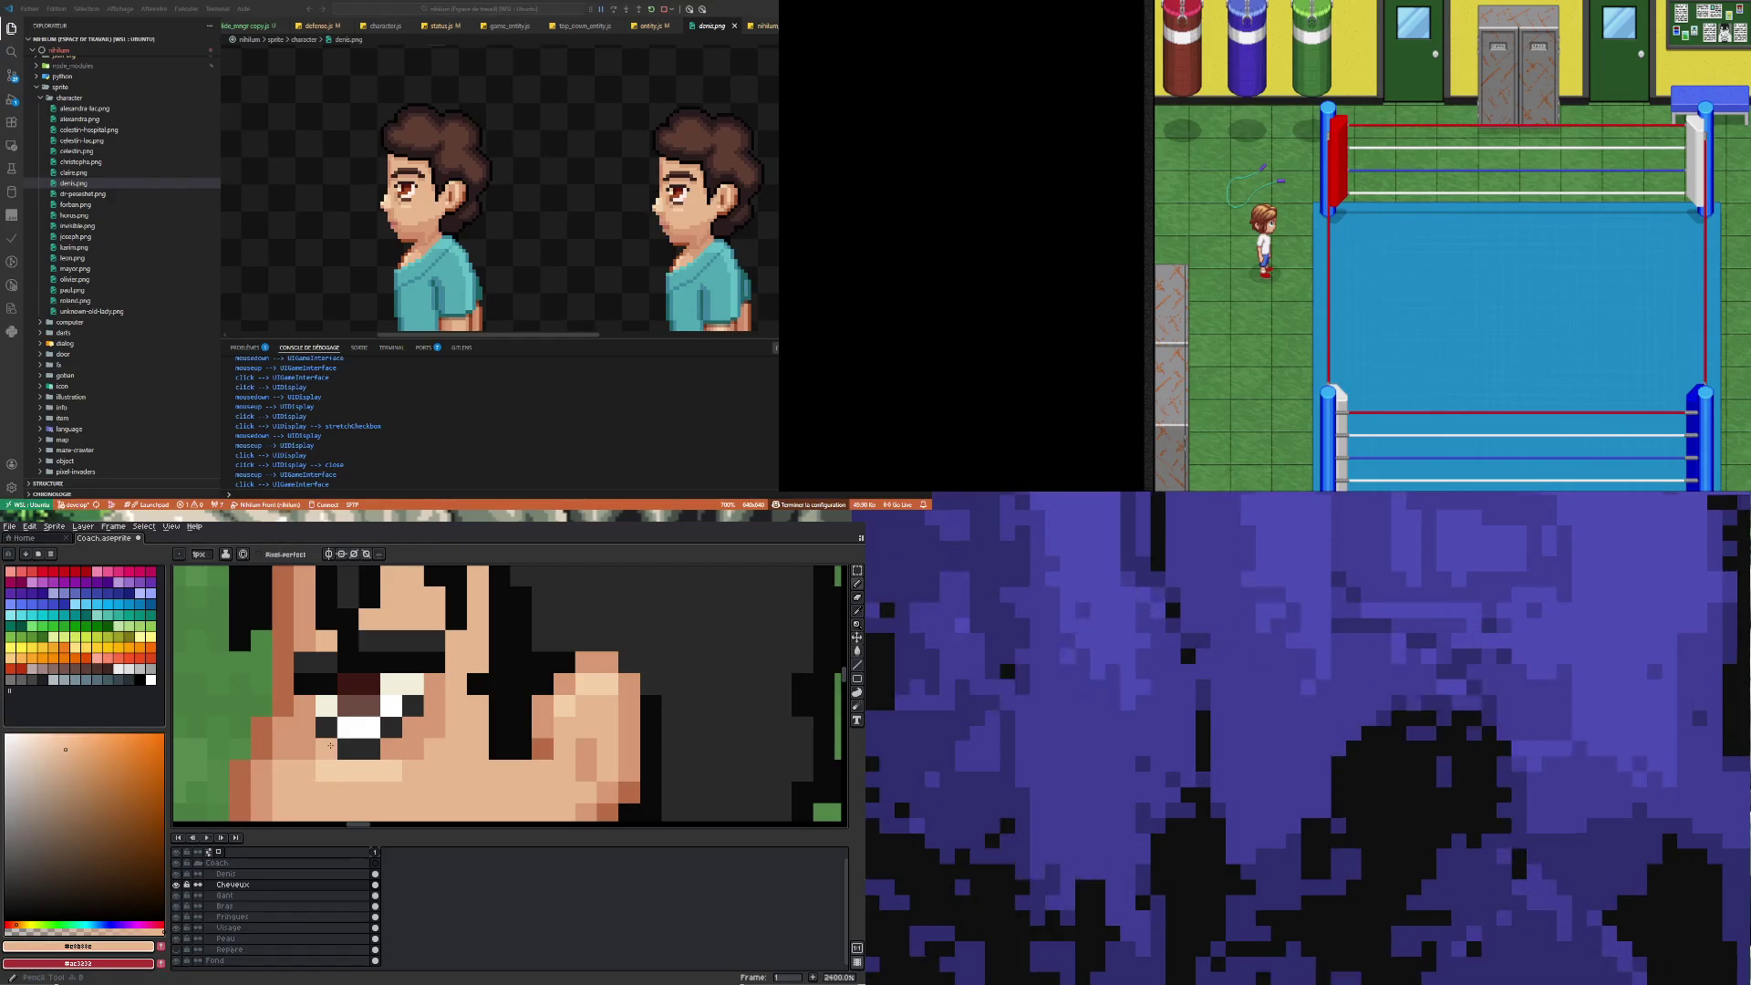
{"action": "left_click", "coordinate": [413, 749]}
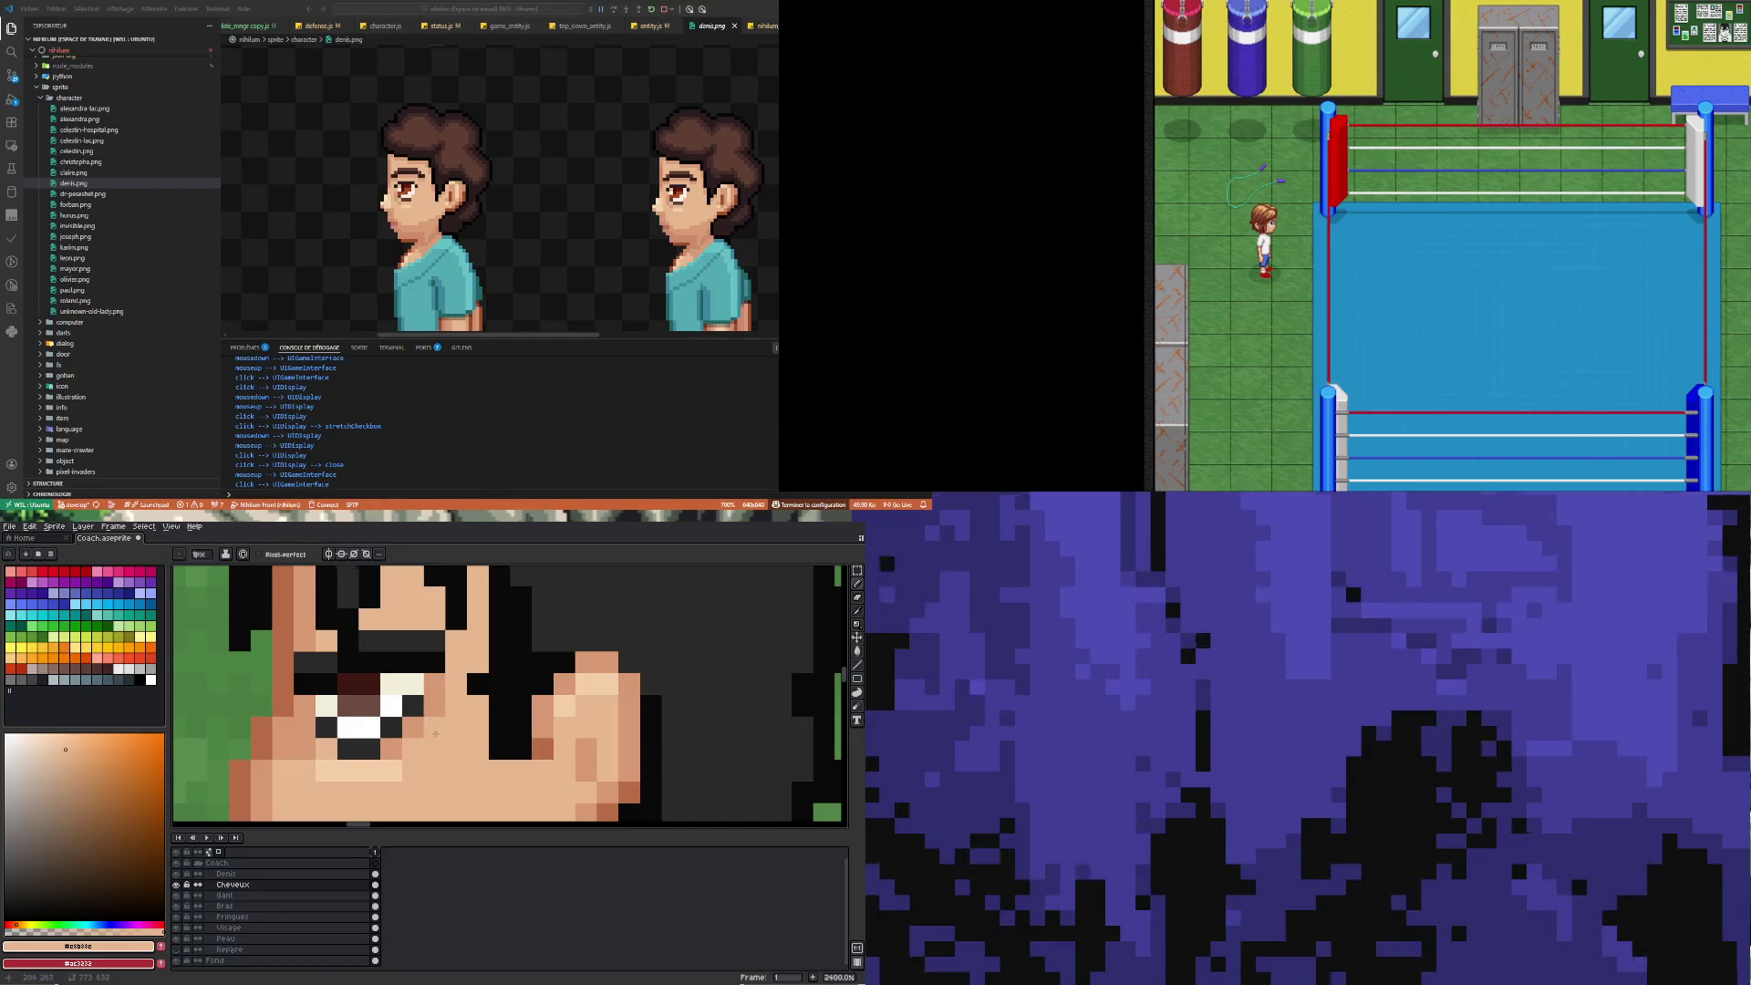
{"action": "scroll", "coordinate": [436, 733], "scroll_direction": "down", "scroll_amount": 5}
{"action": "scroll", "coordinate": [431, 757], "scroll_direction": "up", "scroll_amount": 4}
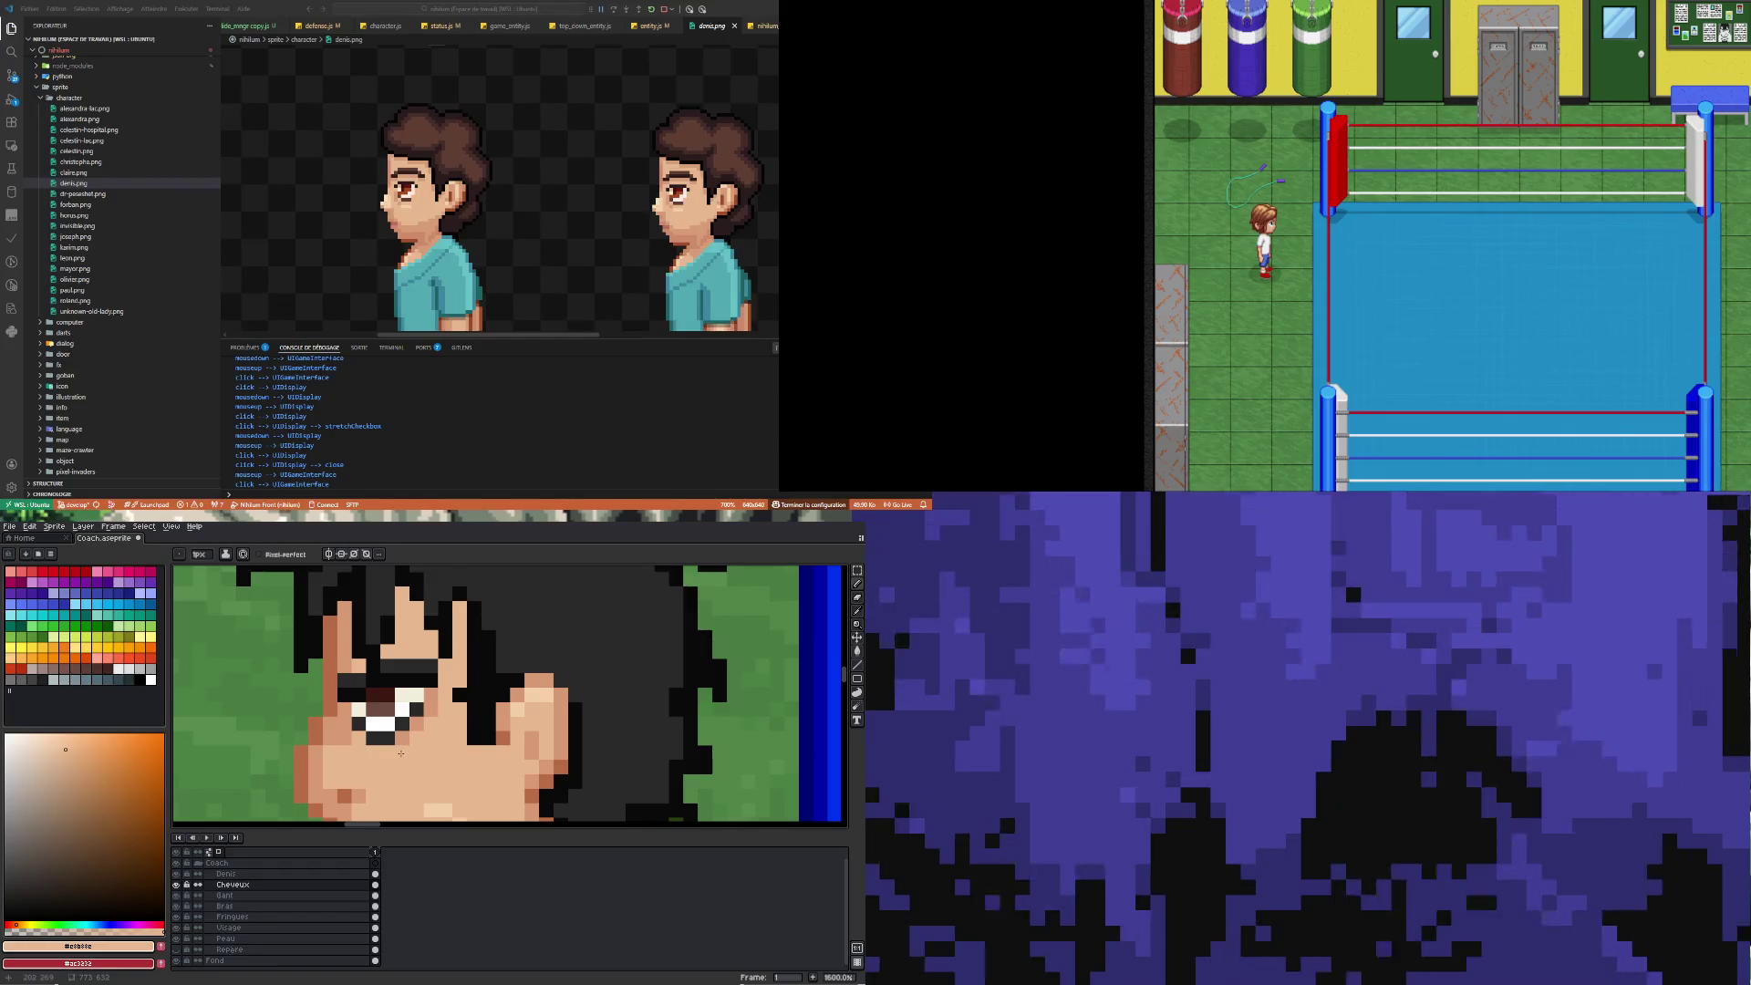
Add three even lighter skin highlight pixels around the coach's eye
{"action": "key", "text": "i"}
{"action": "left_click", "coordinate": [448, 812]}
{"action": "key", "text": "b"}
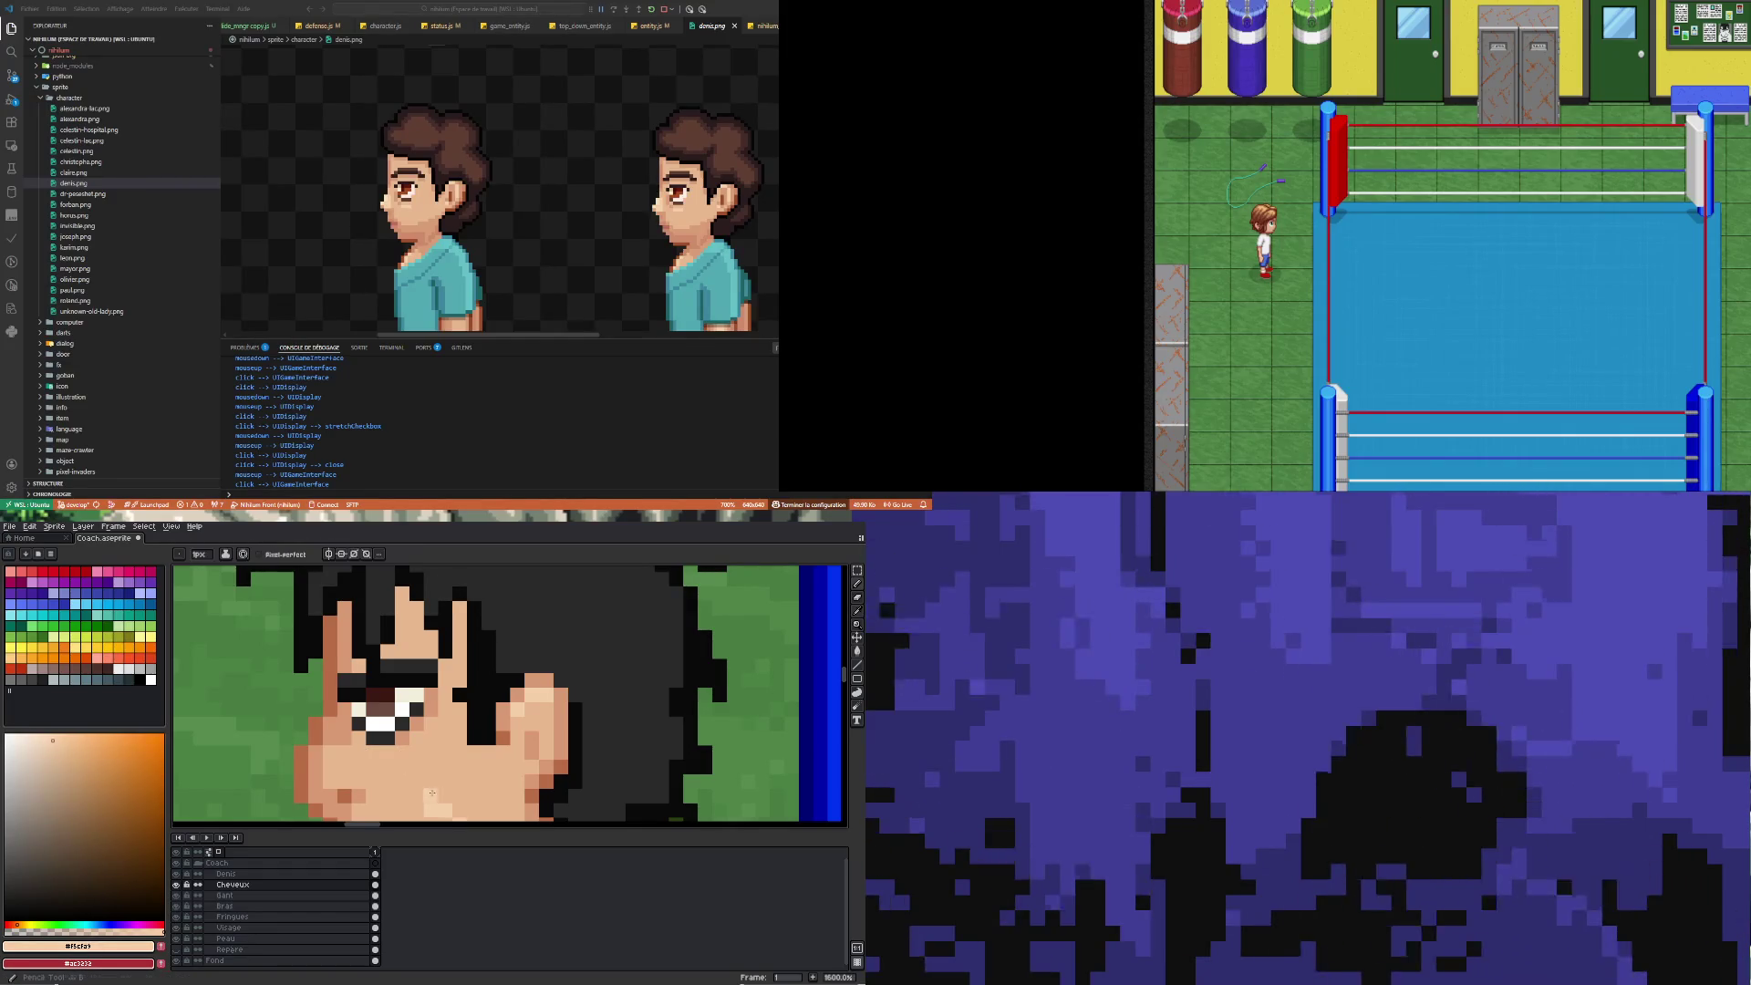
{"action": "left_click", "coordinate": [402, 752]}
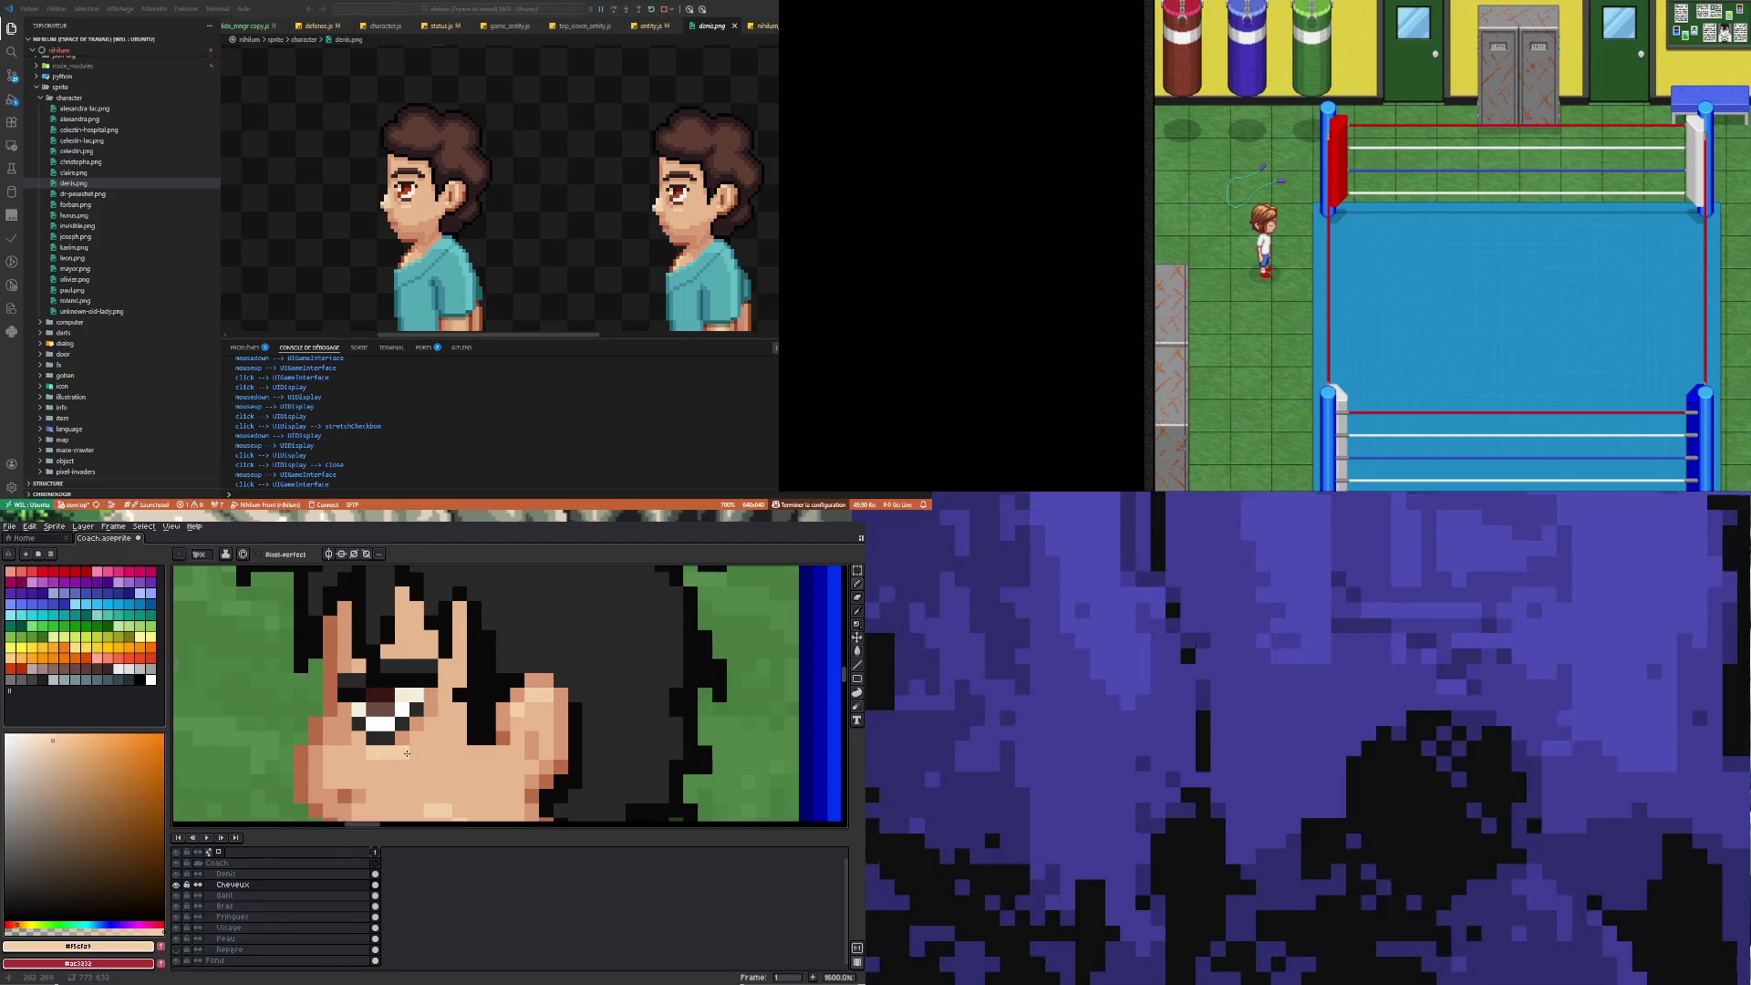
{"action": "left_click", "coordinate": [416, 739]}
{"action": "left_click", "coordinate": [430, 736]}
{"action": "scroll", "coordinate": [429, 725], "scroll_direction": "down", "scroll_amount": 5}
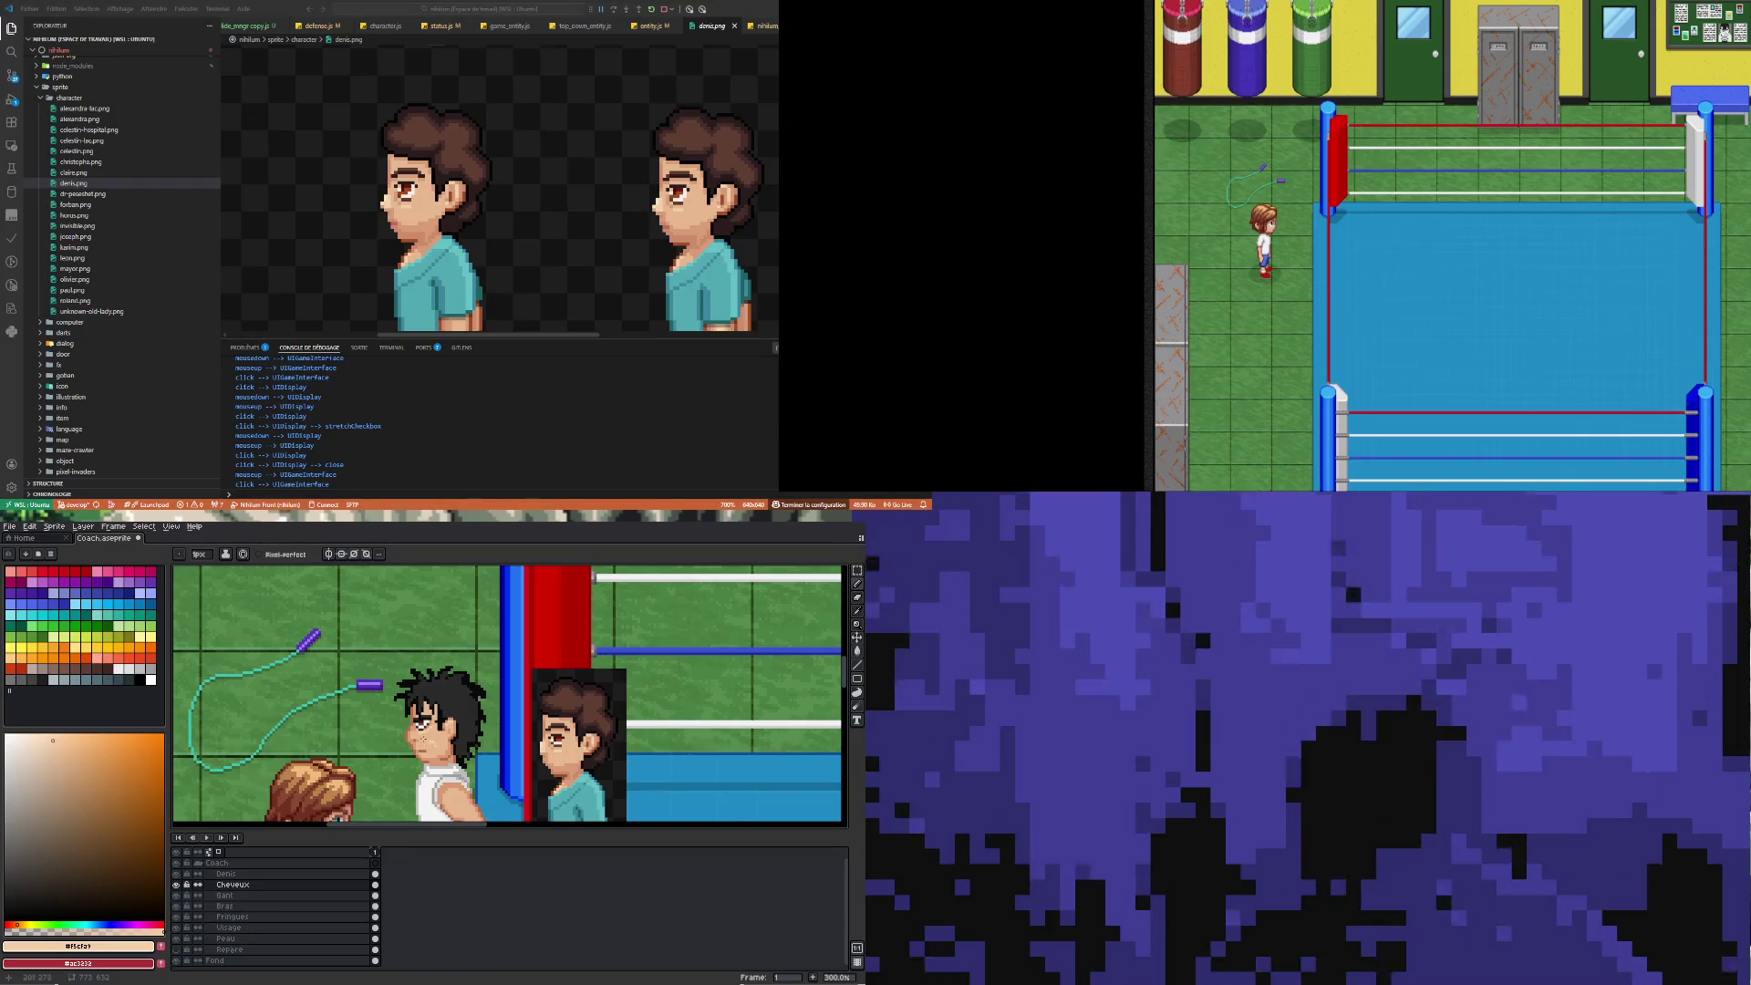
Check the scene zoomed out and eyedrop mid skin tone #e8b88e from the coach's face
{"action": "scroll", "coordinate": [423, 739], "scroll_direction": "up", "scroll_amount": 4}
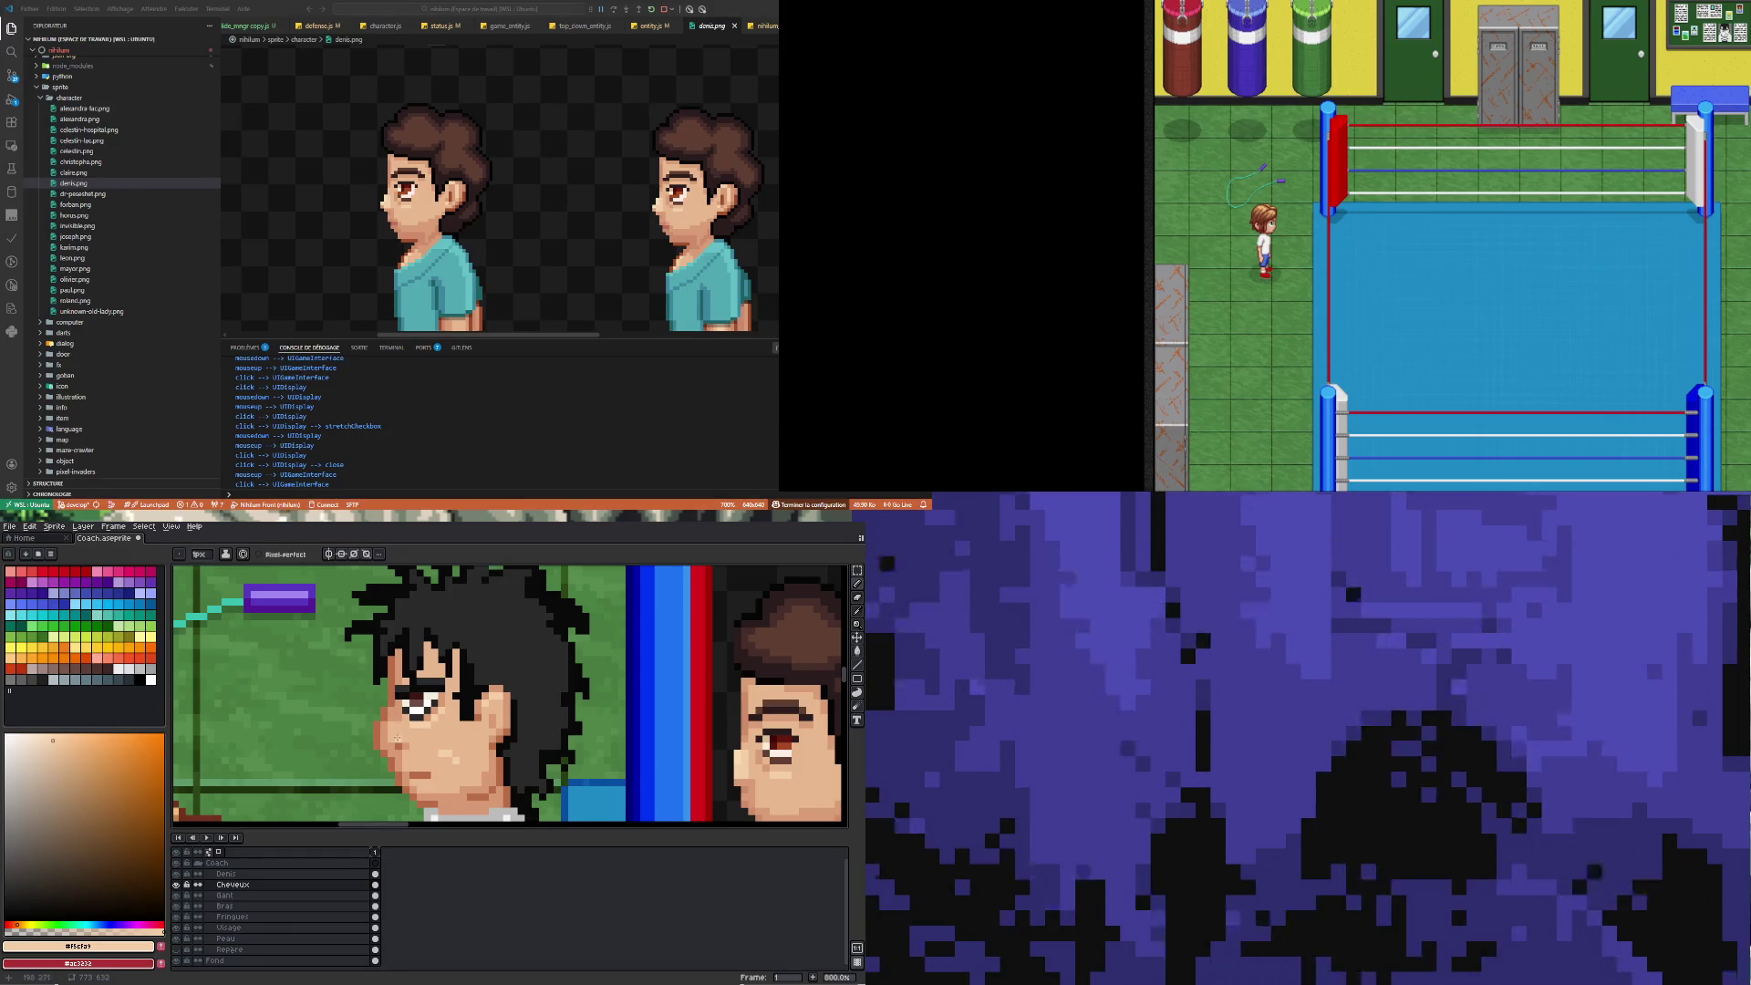
{"action": "left_click", "coordinate": [406, 720], "text": "alt"}
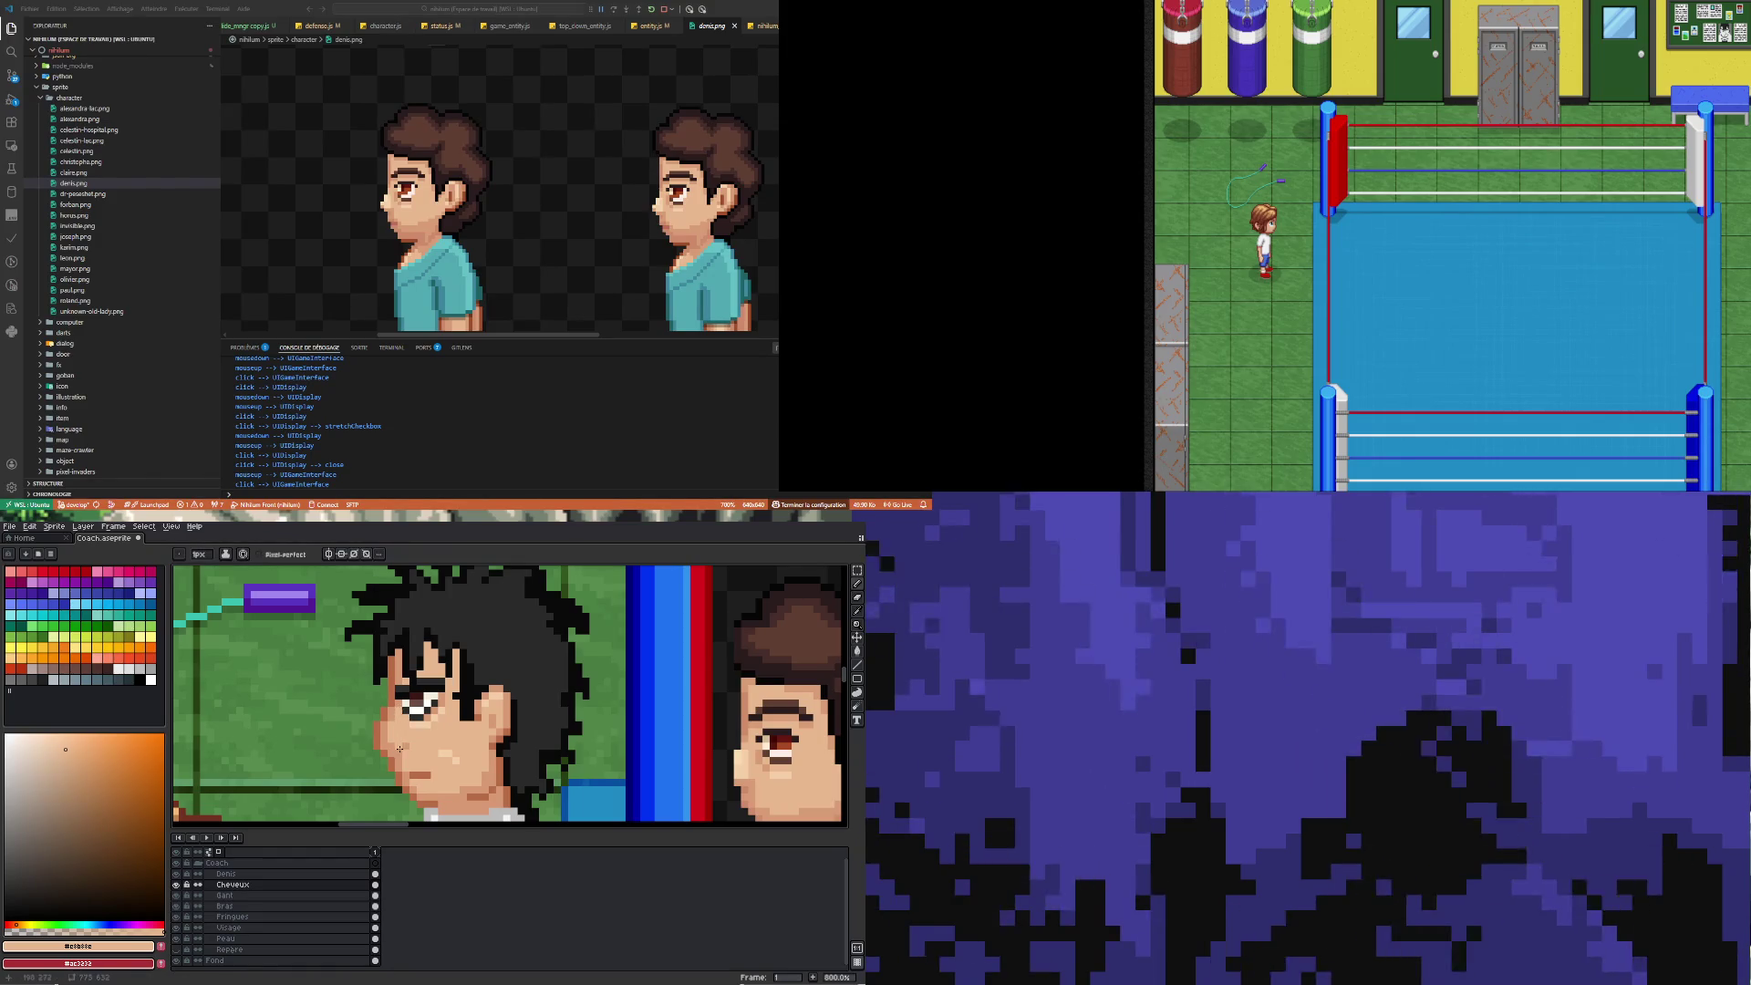
{"action": "scroll", "coordinate": [400, 748], "scroll_direction": "down", "scroll_amount": 5}
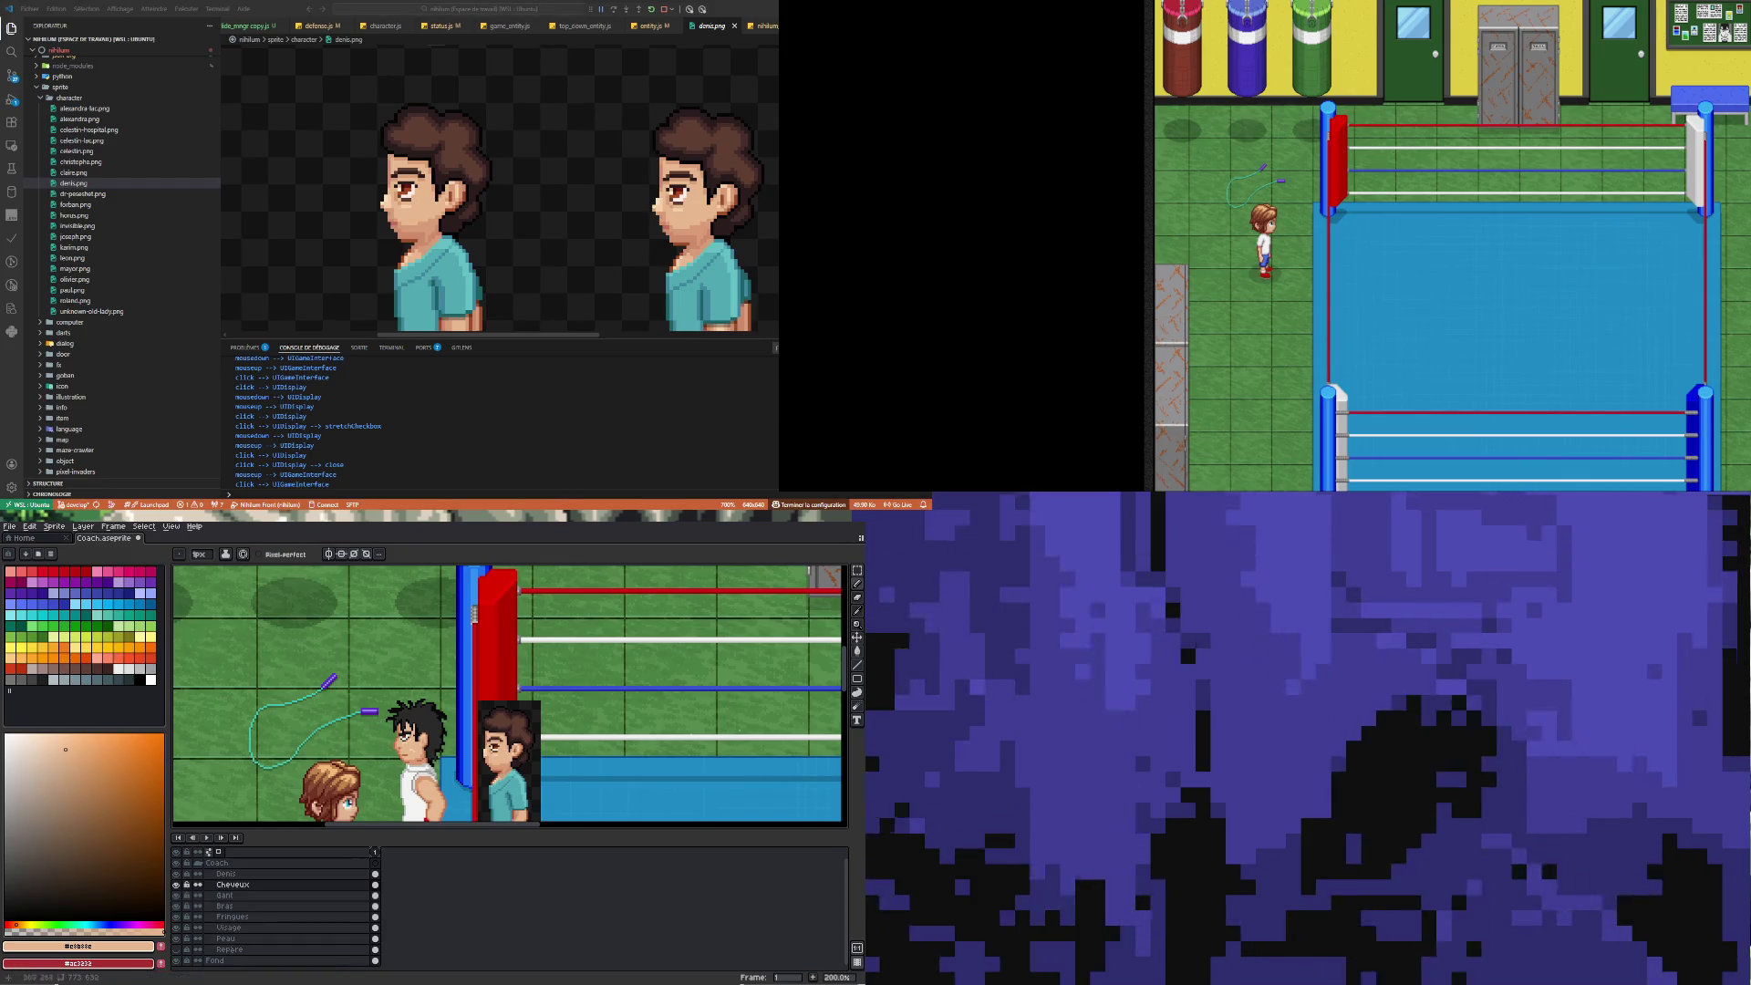
{"action": "scroll", "coordinate": [431, 730], "scroll_direction": "up", "scroll_amount": 7}
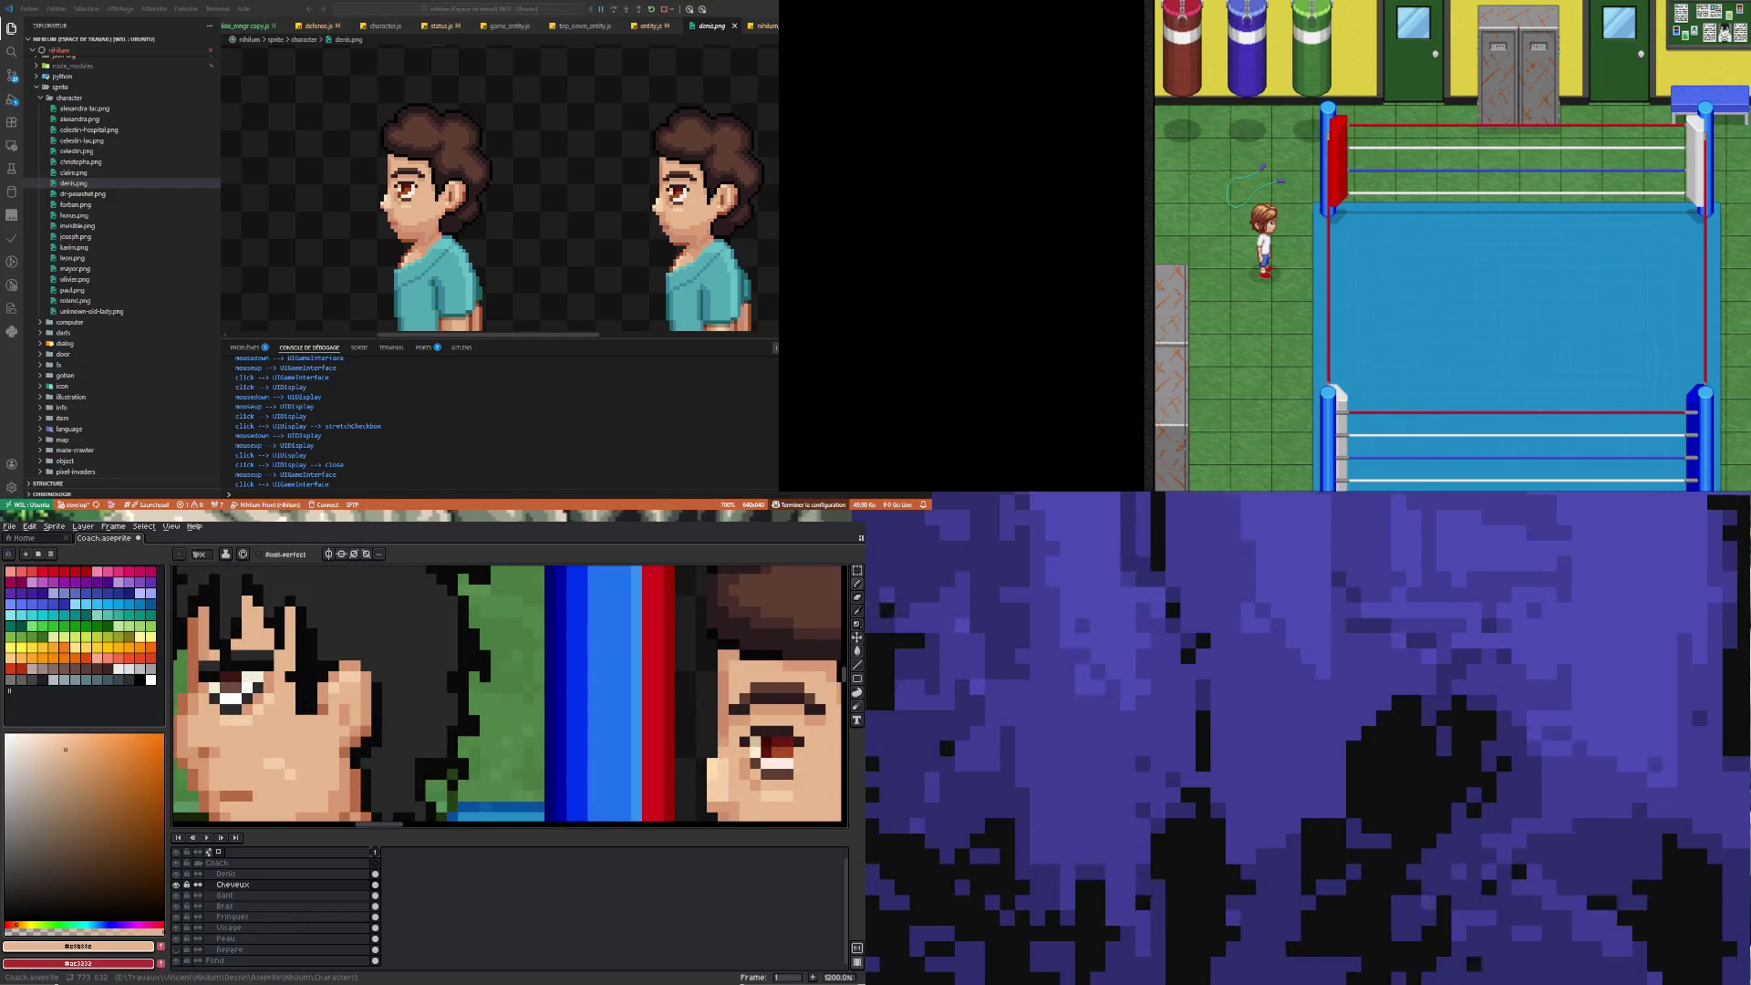
{"action": "key", "text": "i"}
{"action": "left_click", "coordinate": [357, 668]}
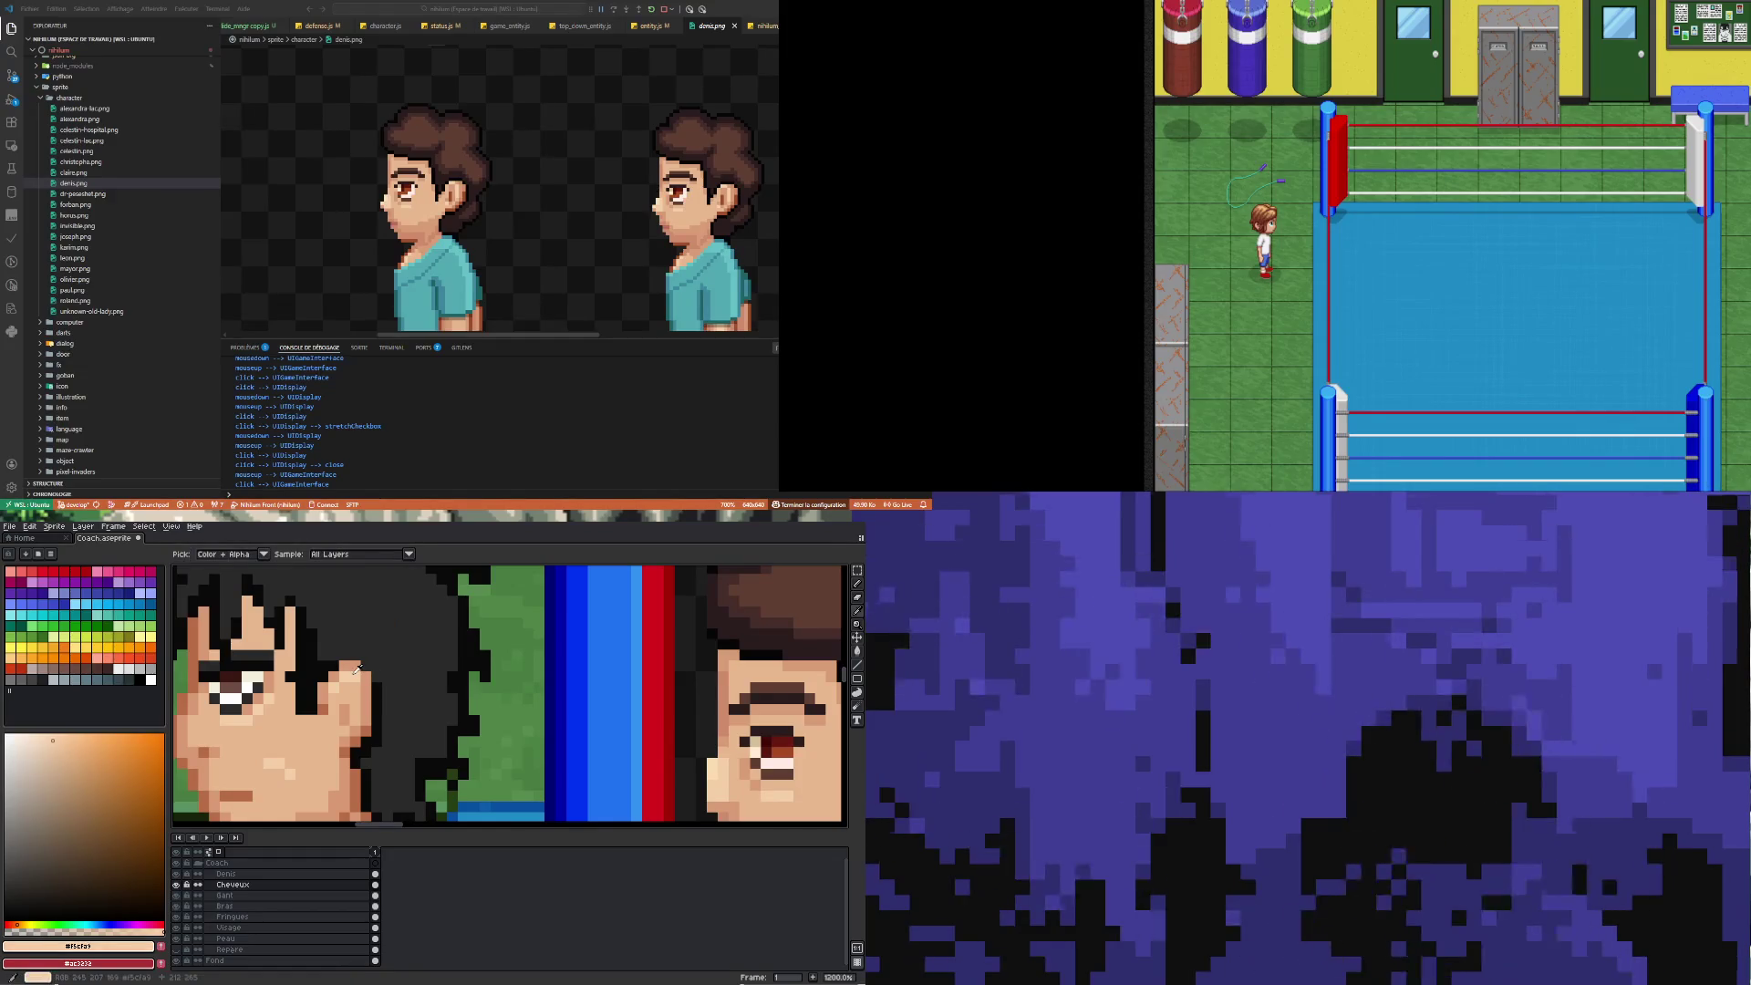
{"action": "key", "text": "b"}
{"action": "left_click", "coordinate": [398, 699]}
{"action": "key", "text": "ctrl+z"}
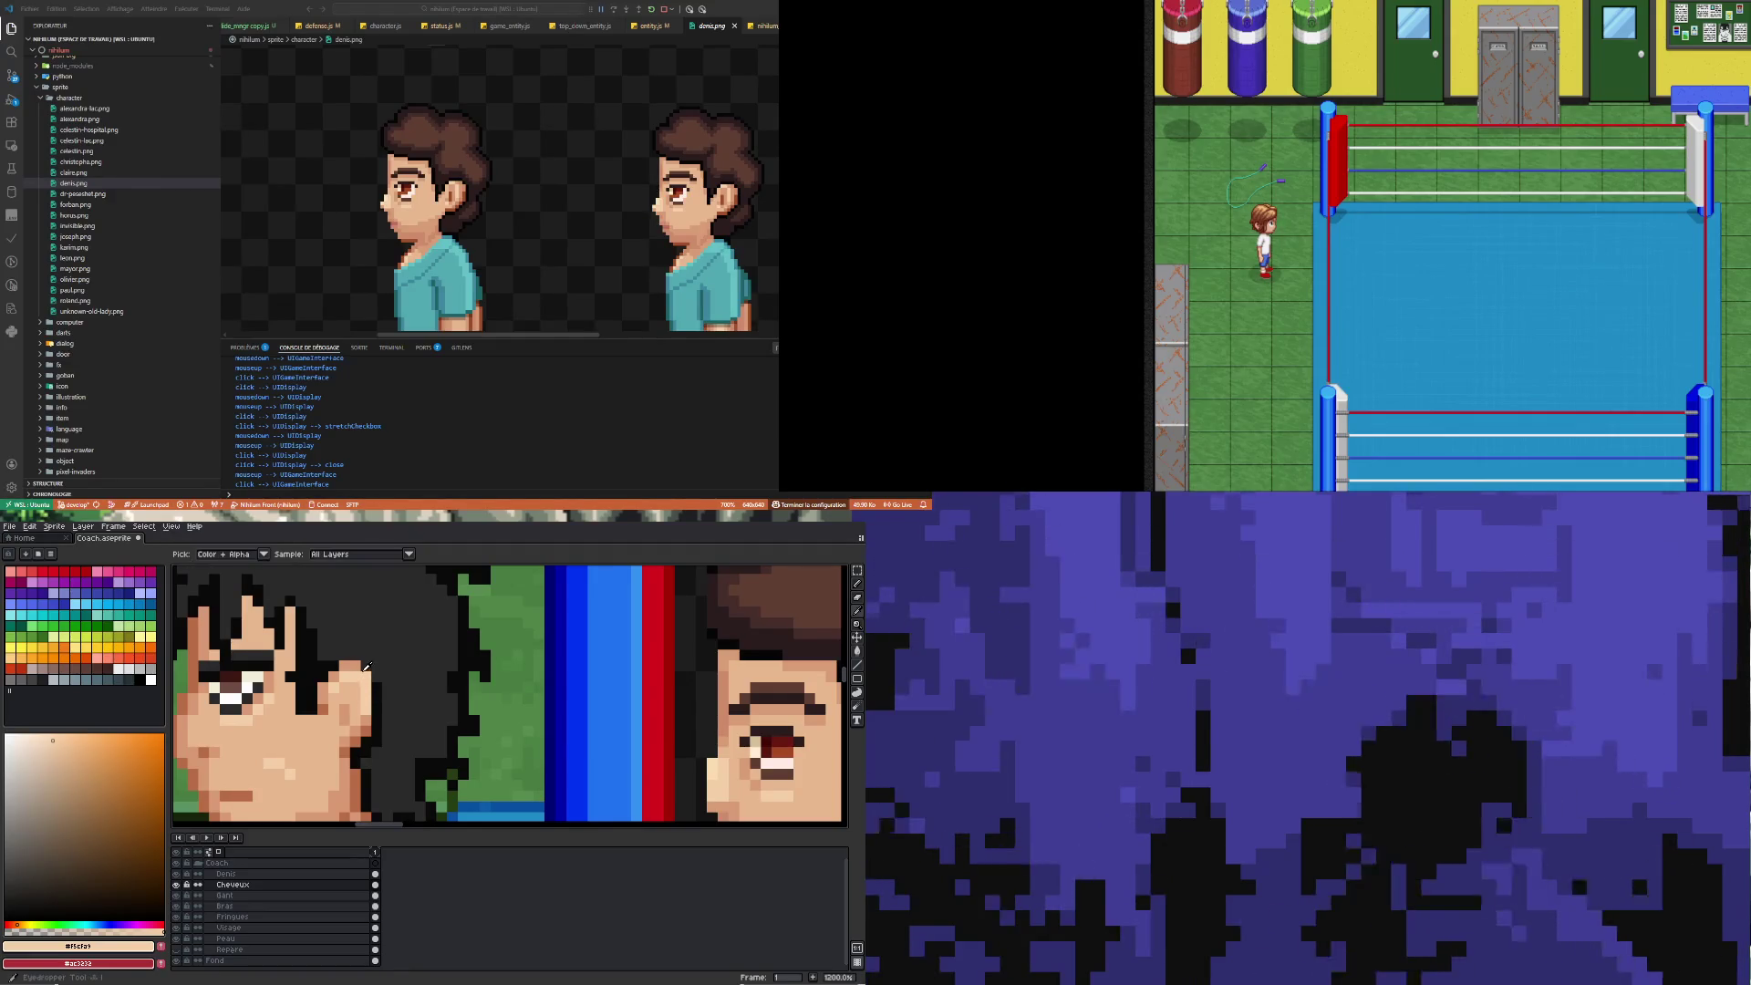
{"action": "left_click", "coordinate": [365, 668], "text": "alt"}
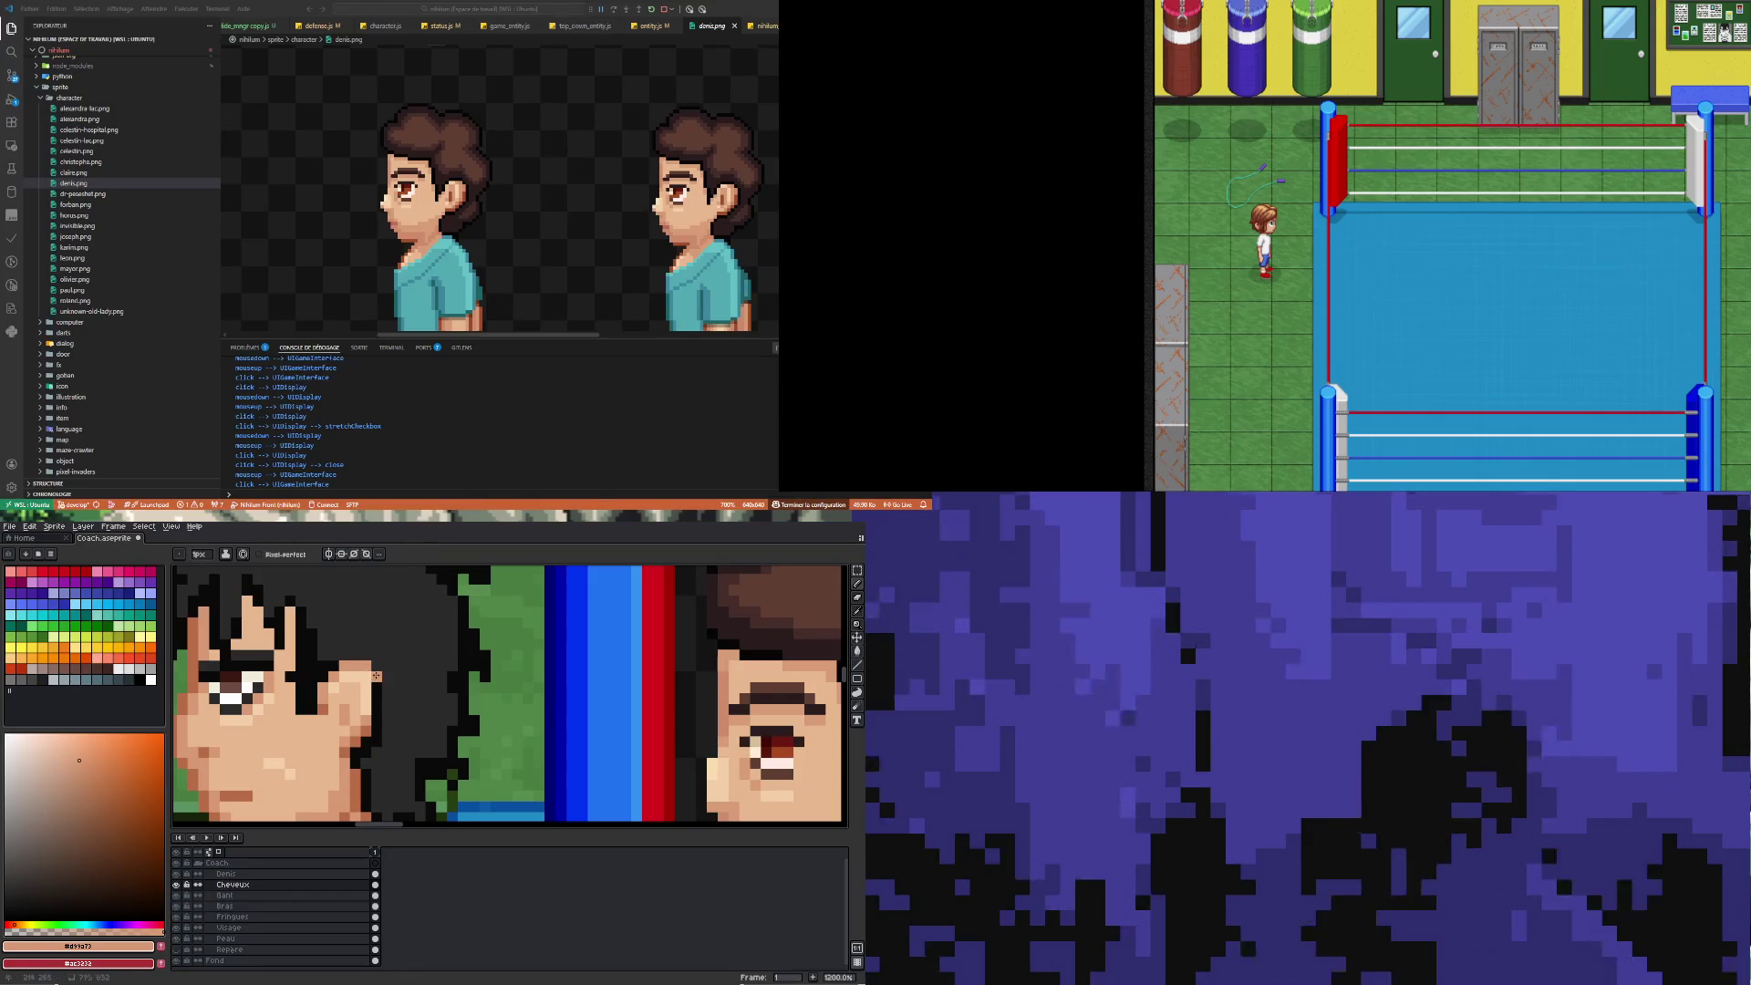
{"action": "scroll", "coordinate": [438, 751], "scroll_direction": "down", "scroll_amount": 5}
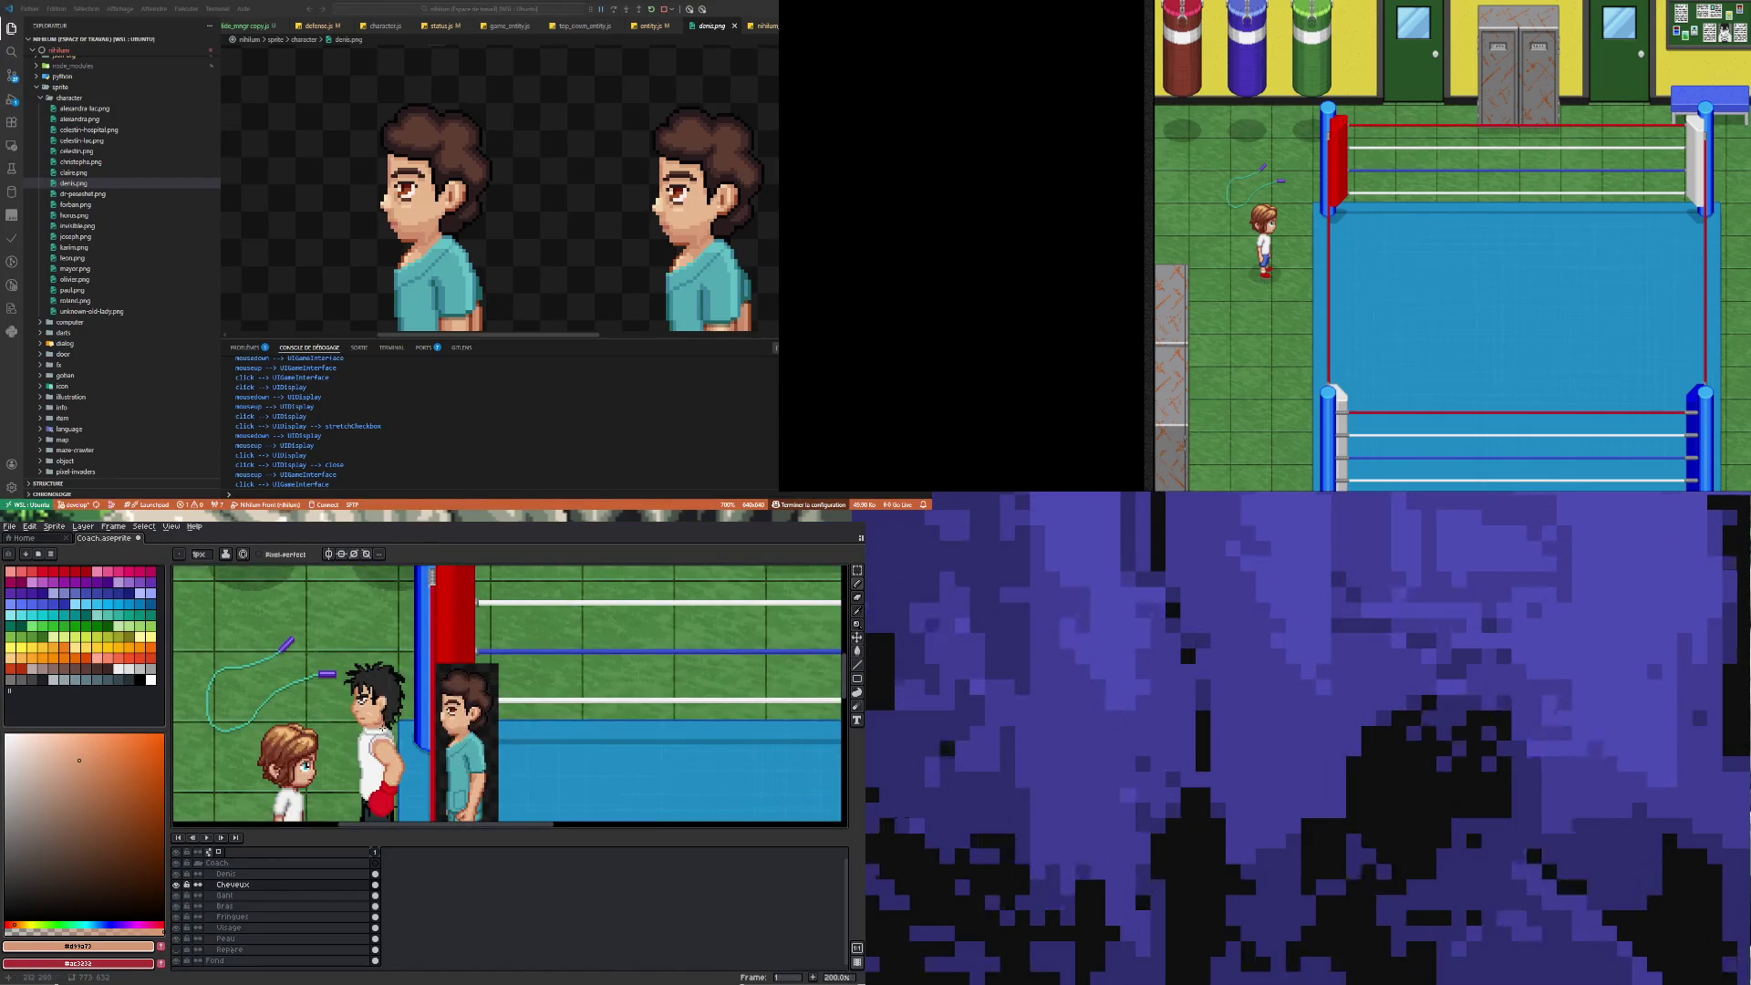
{"action": "scroll", "coordinate": [382, 732], "scroll_direction": "up", "scroll_amount": 8}
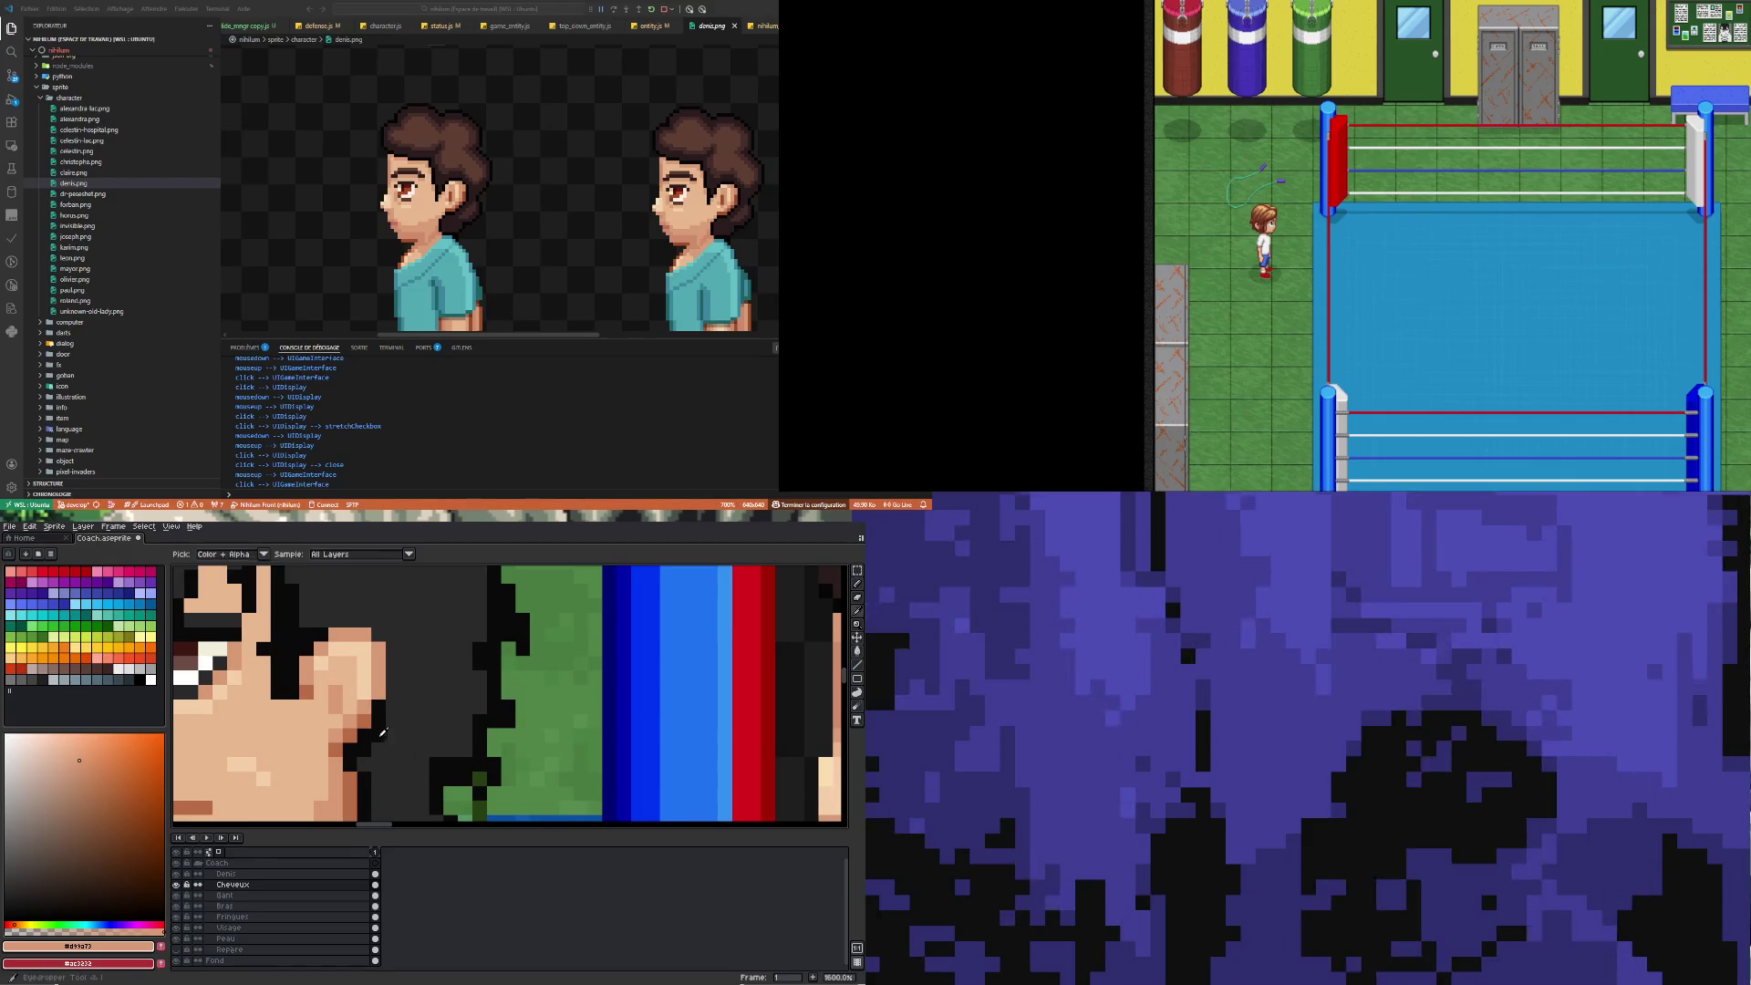
{"action": "left_click", "coordinate": [378, 696], "text": "alt"}
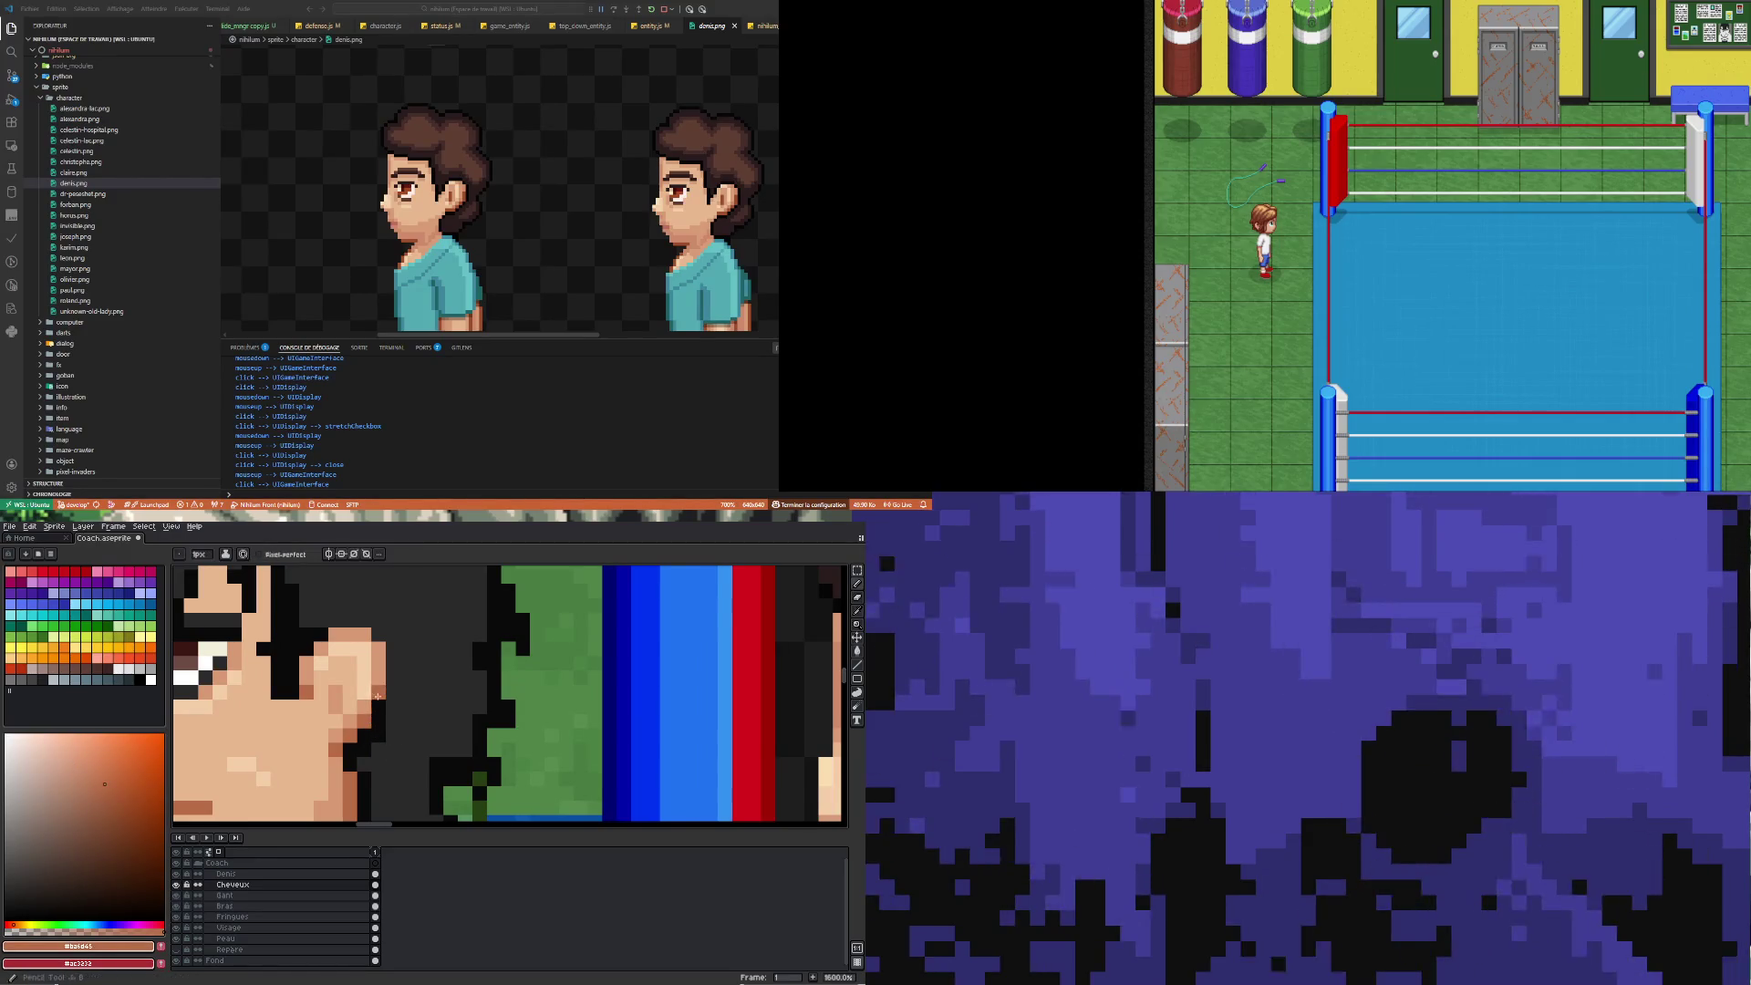
{"action": "scroll", "coordinate": [378, 695], "scroll_direction": "down", "scroll_amount": 6}
{"action": "scroll", "coordinate": [372, 683], "scroll_direction": "up", "scroll_amount": 5}
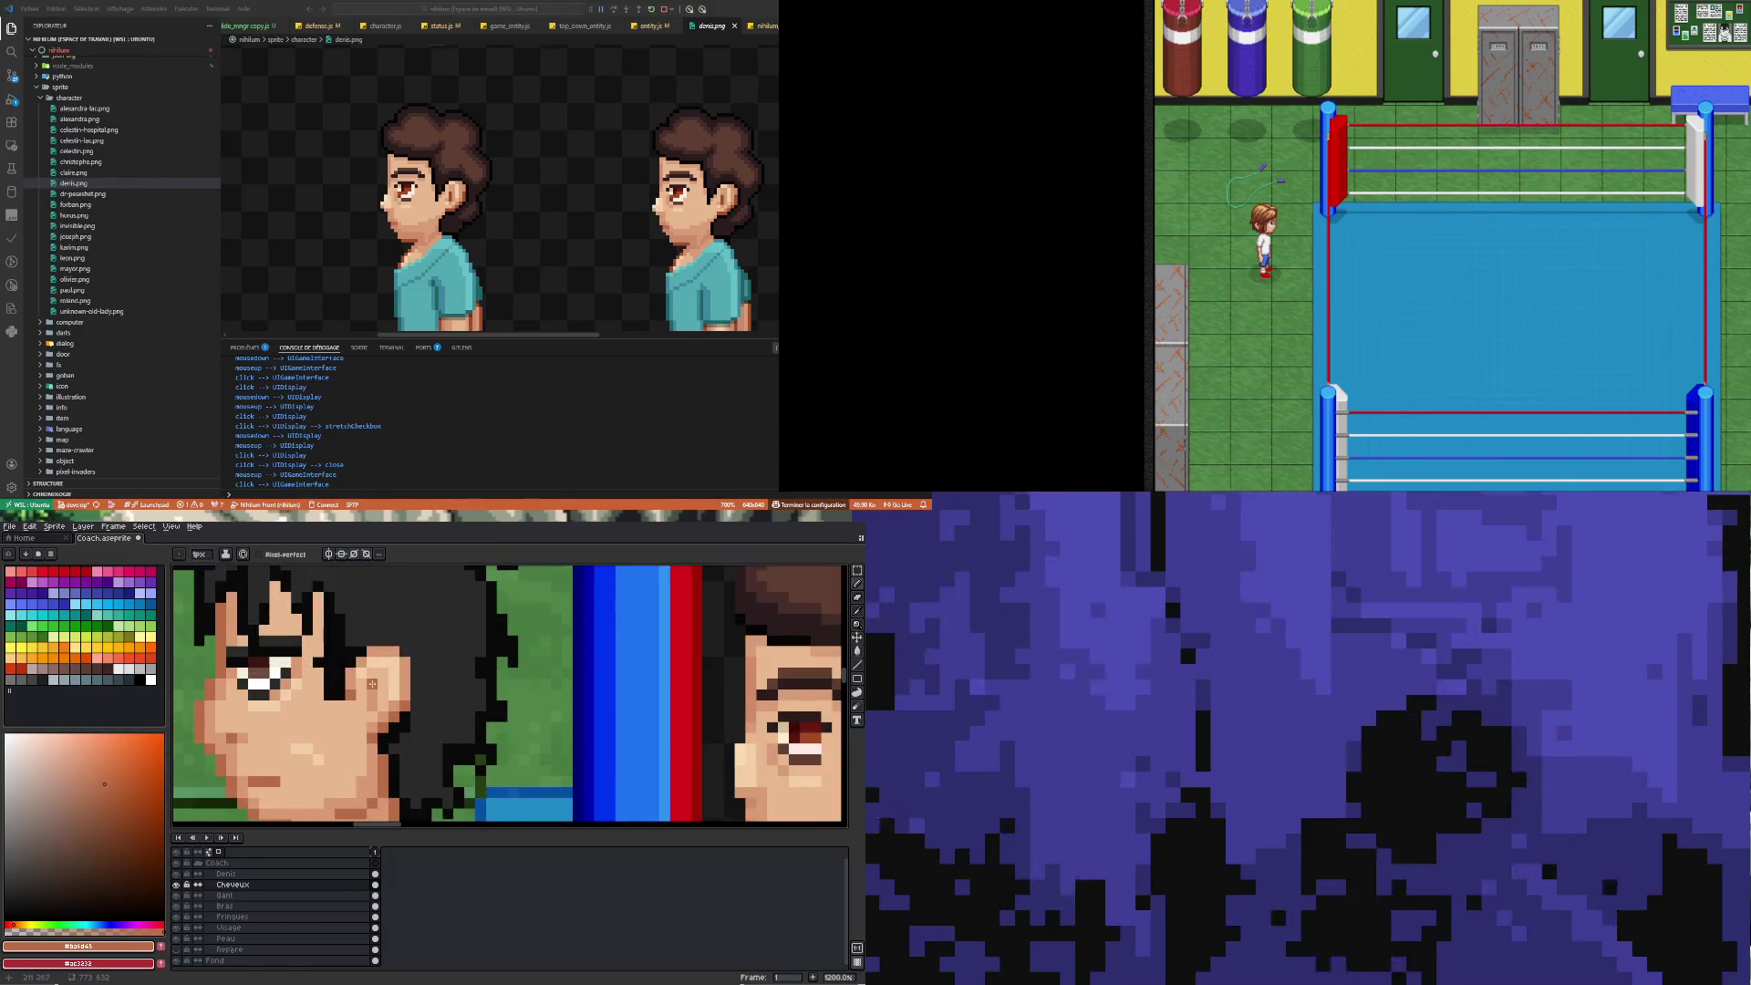
{"action": "left_click", "coordinate": [369, 670], "text": "alt"}
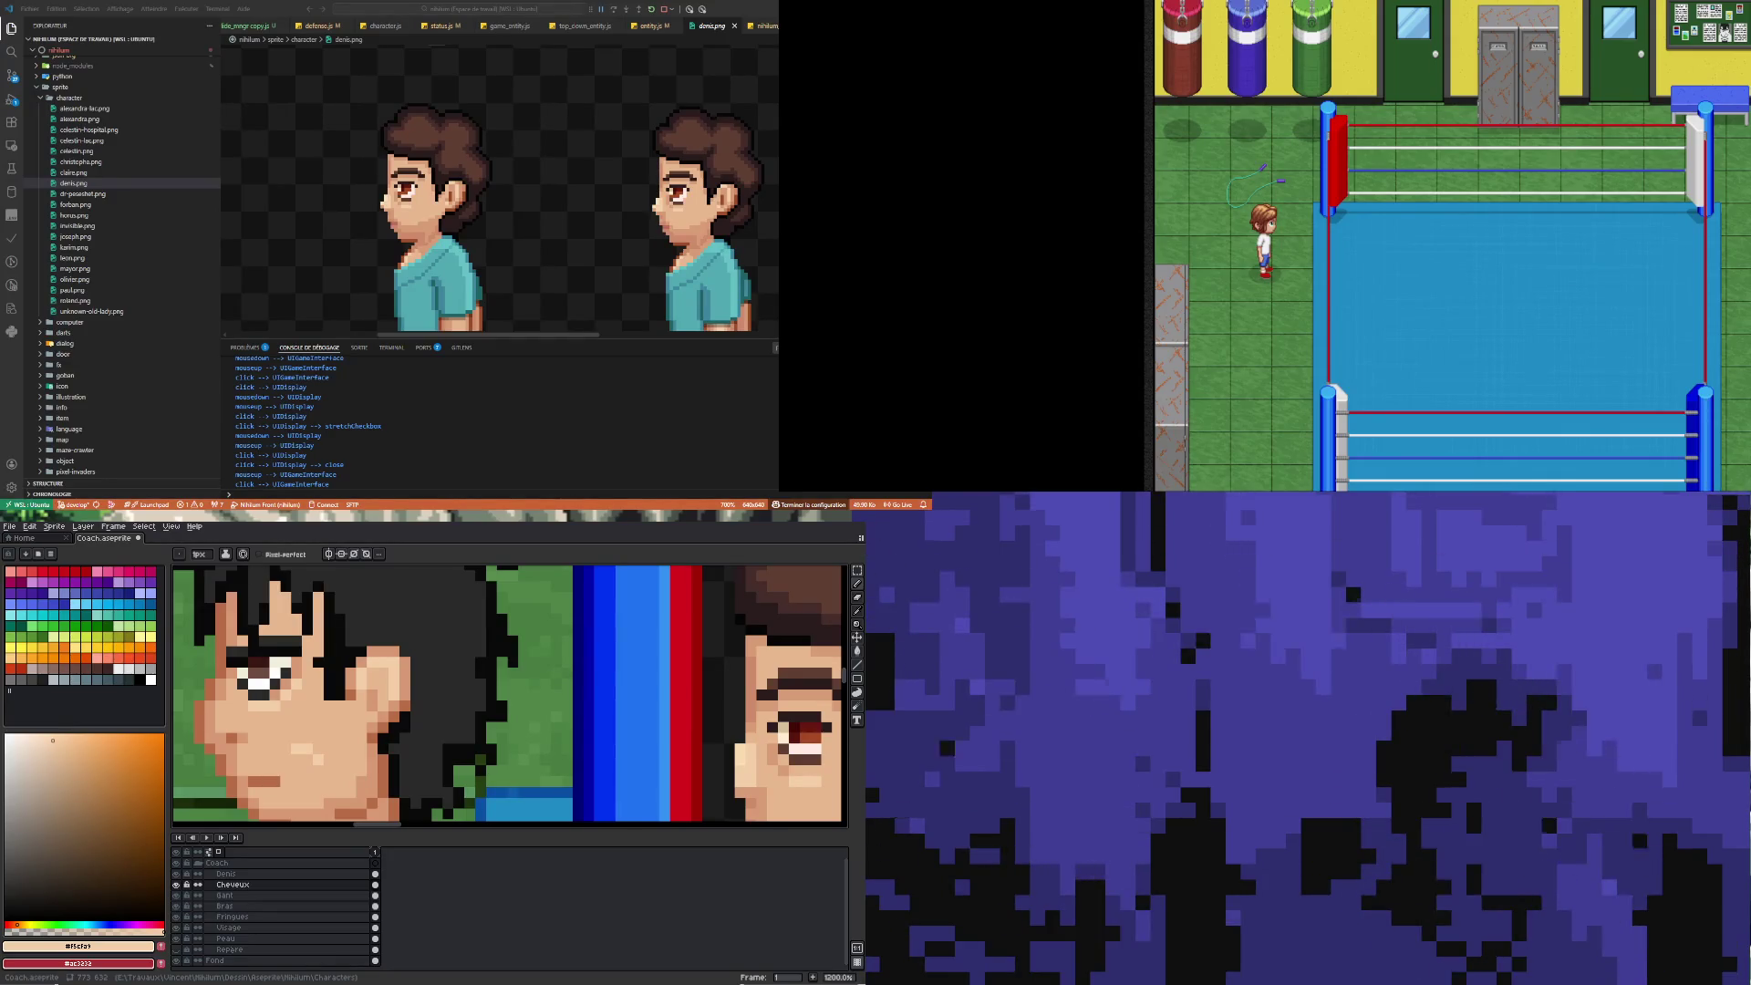
{"action": "scroll", "coordinate": [502, 759], "scroll_direction": "down", "scroll_amount": 3}
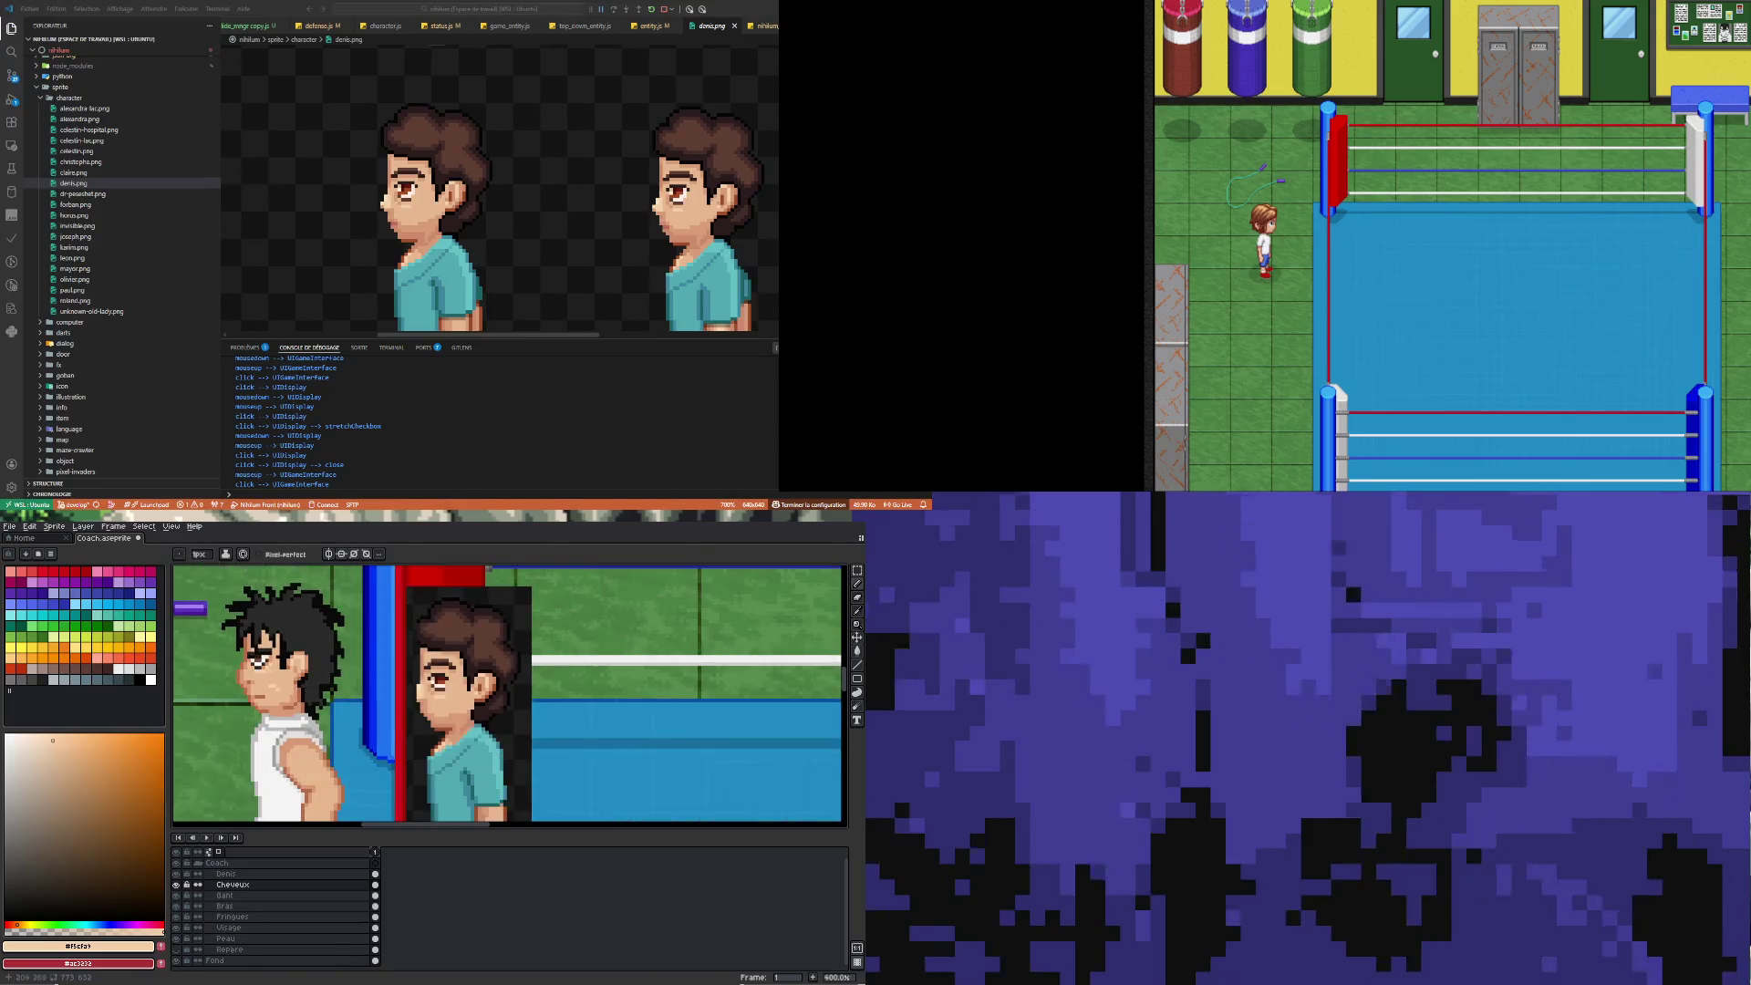
{"action": "scroll", "coordinate": [255, 693], "scroll_direction": "down", "scroll_amount": 6}
{"action": "scroll", "coordinate": [255, 693], "scroll_direction": "up", "scroll_amount": 2}
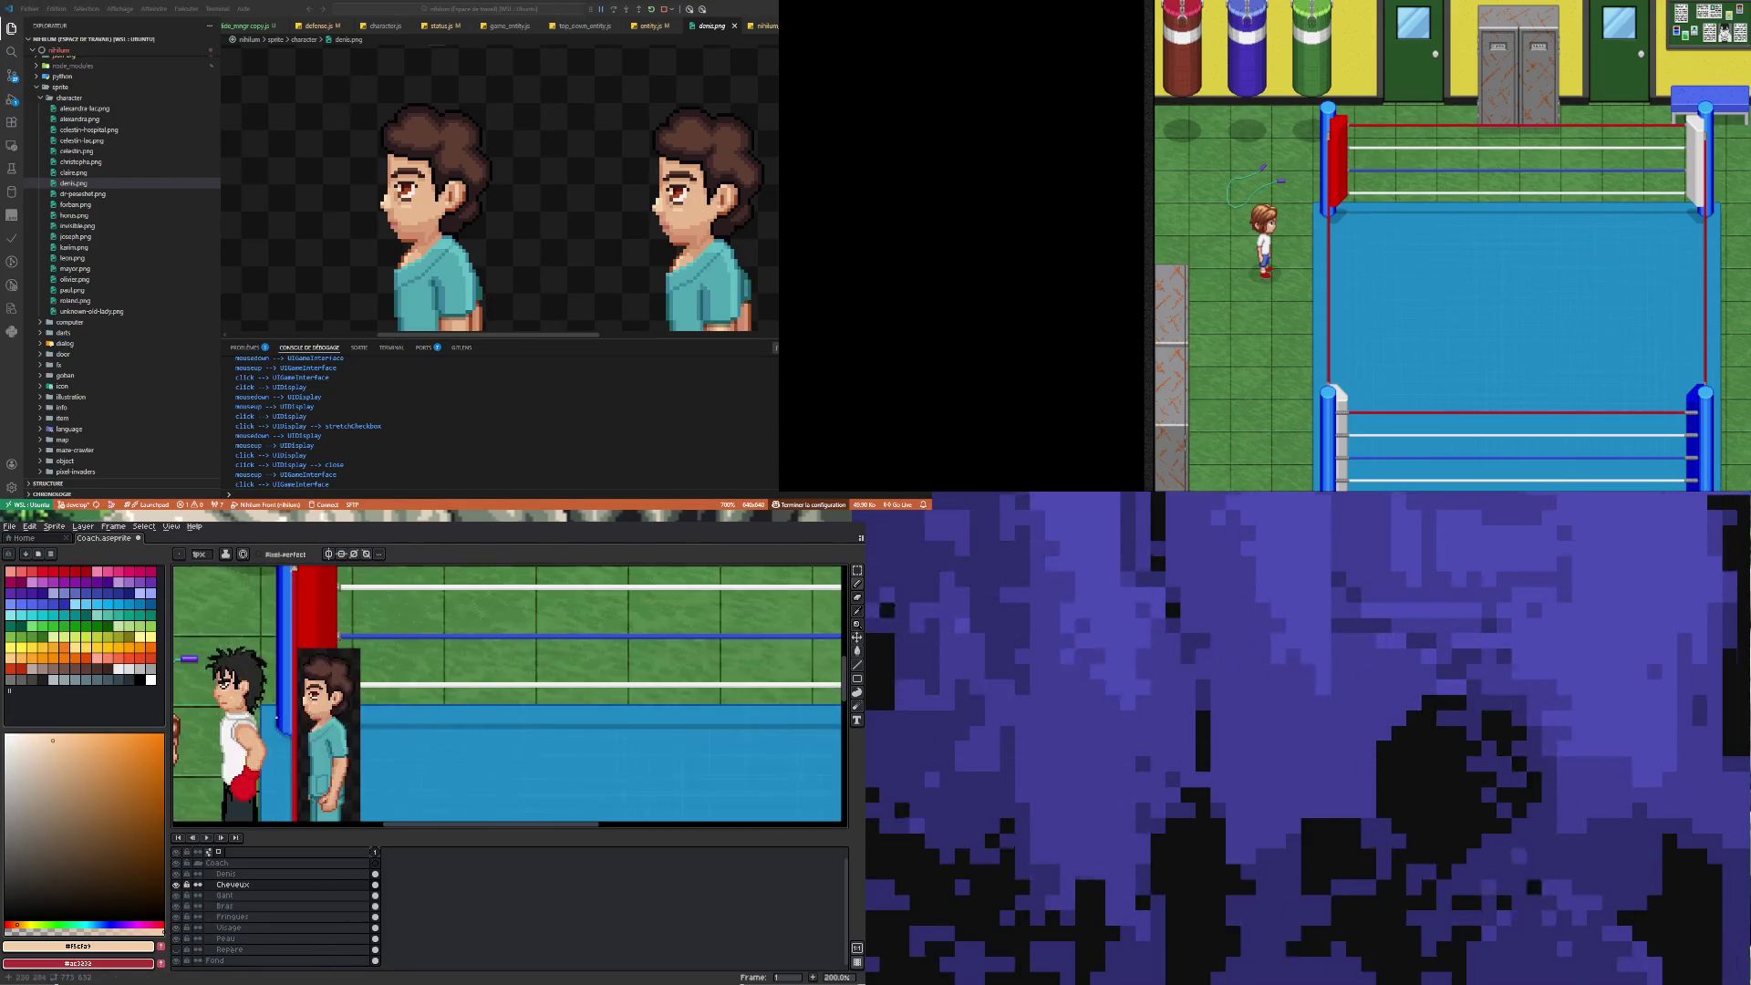
{"action": "scroll", "coordinate": [256, 693], "scroll_direction": "down", "scroll_amount": 4}
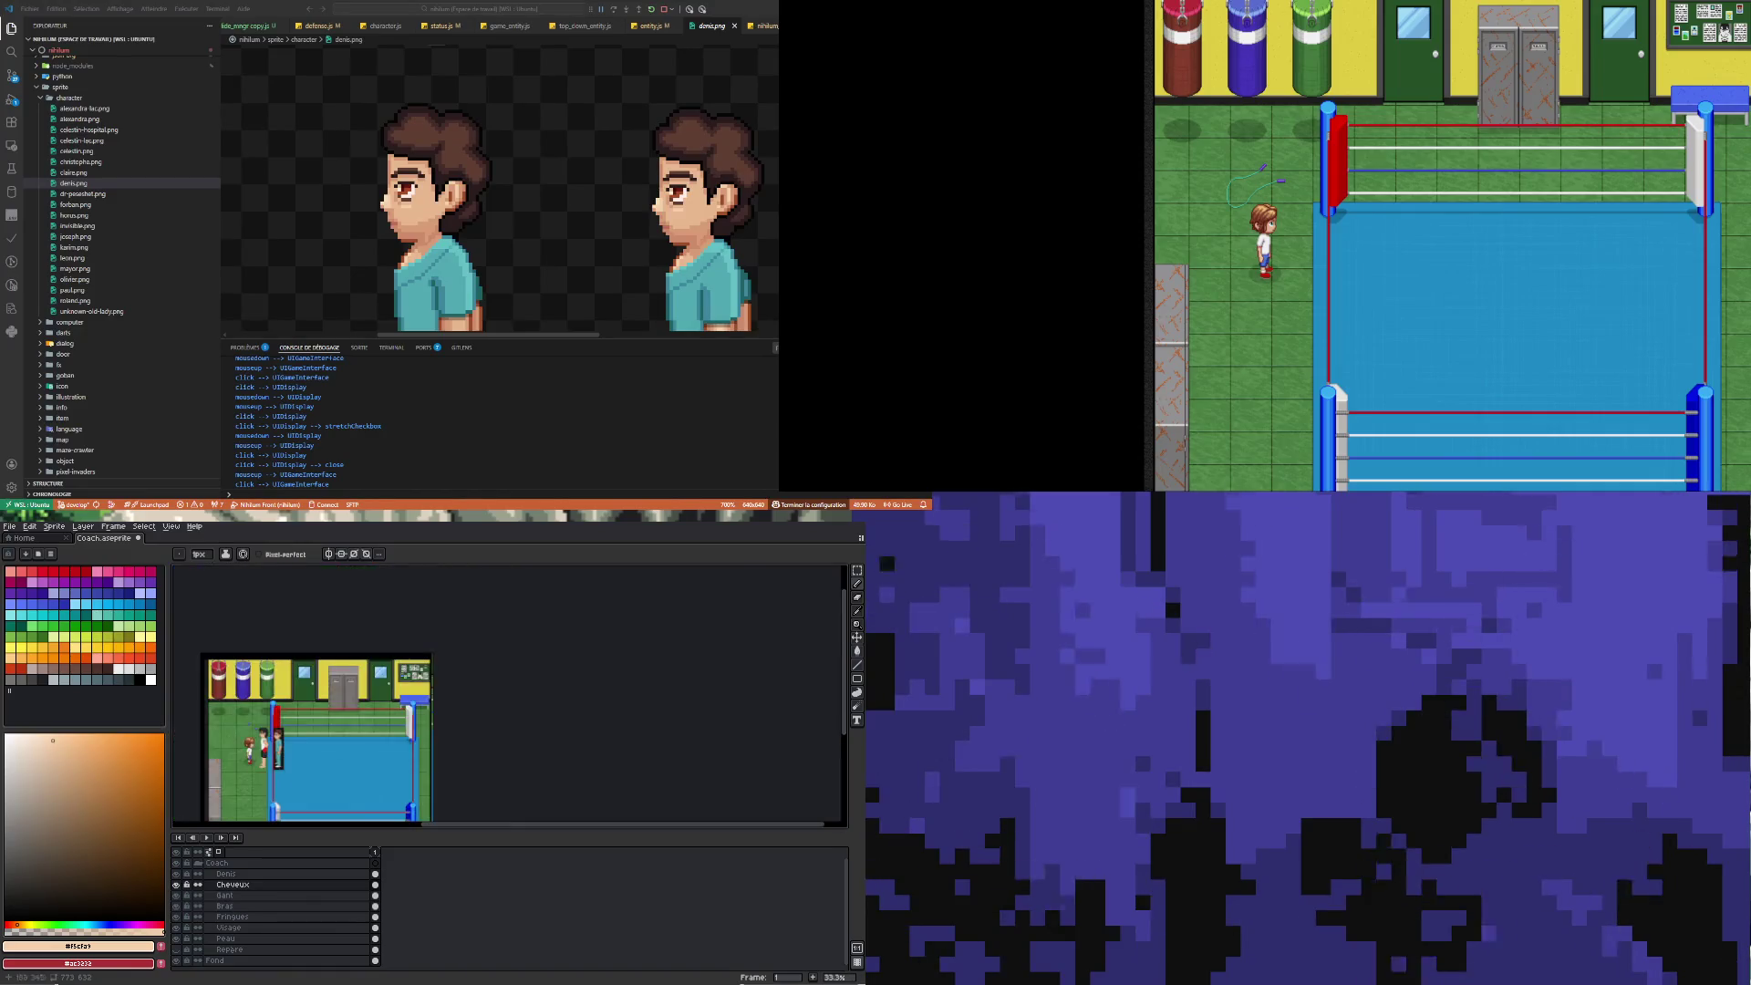
{"action": "scroll", "coordinate": [255, 693], "scroll_direction": "up", "scroll_amount": 2}
{"action": "scroll", "coordinate": [273, 718], "scroll_direction": "up", "scroll_amount": 2}
{"action": "scroll", "coordinate": [373, 704], "scroll_direction": "up", "scroll_amount": 1}
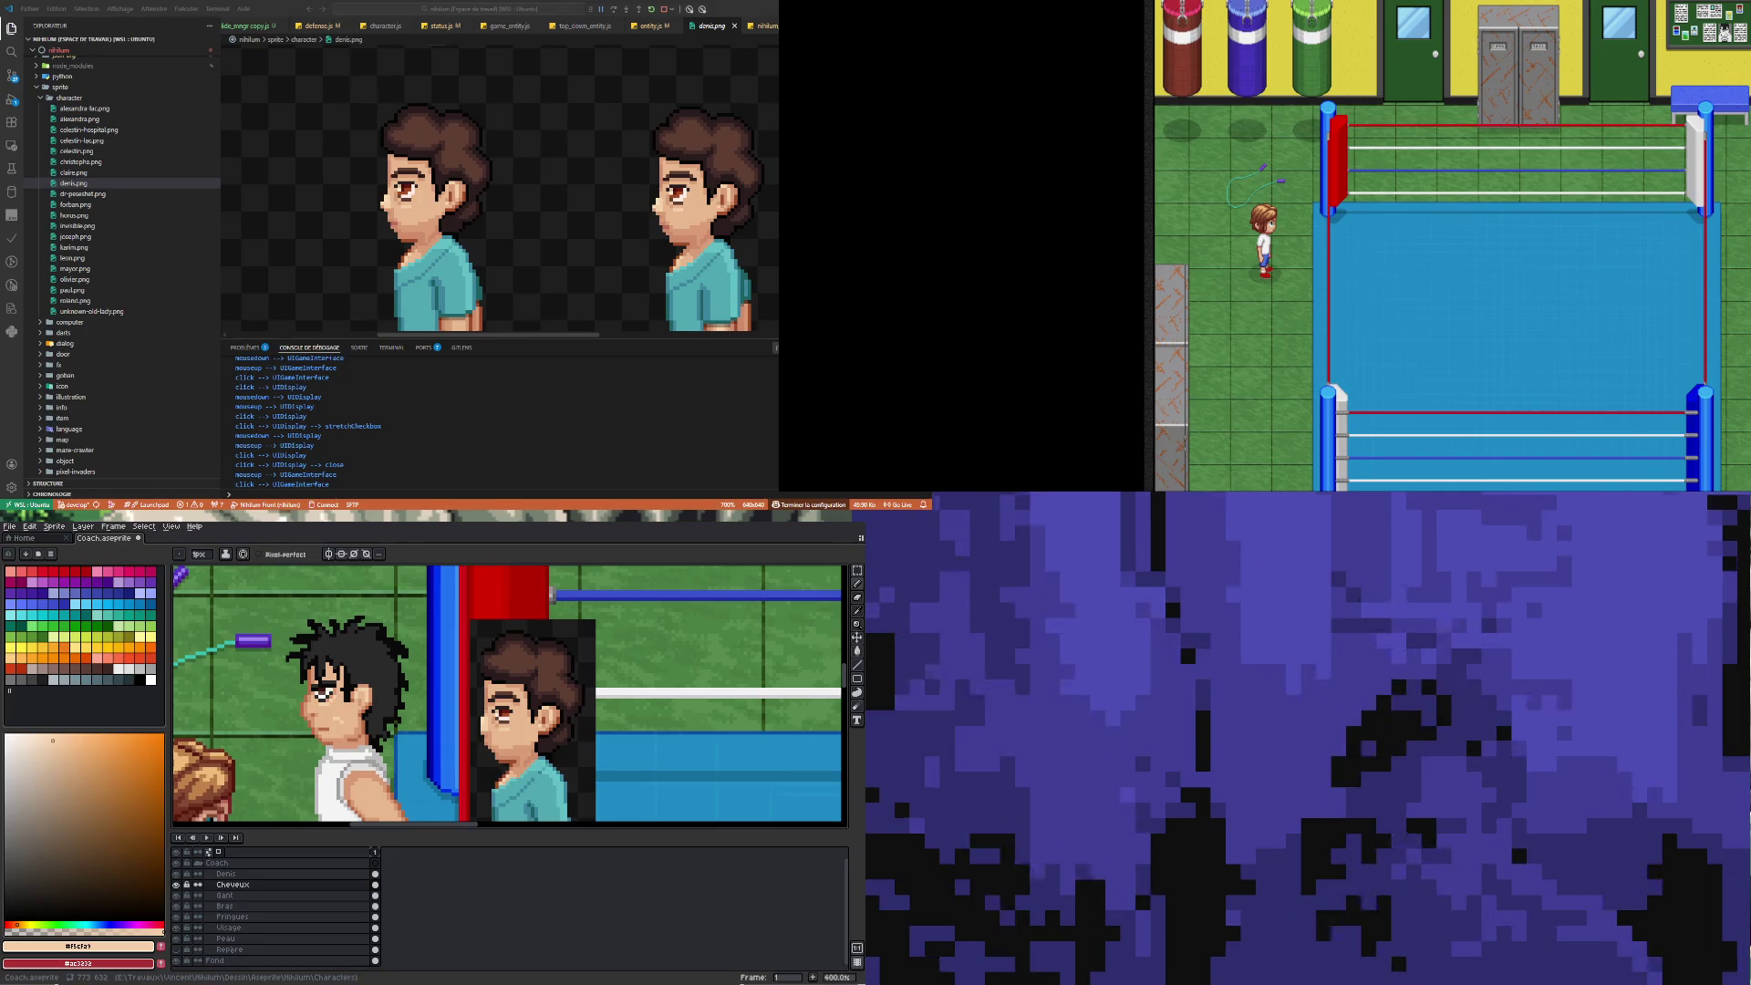
{"action": "scroll", "coordinate": [333, 682], "scroll_direction": "up", "scroll_amount": 5}
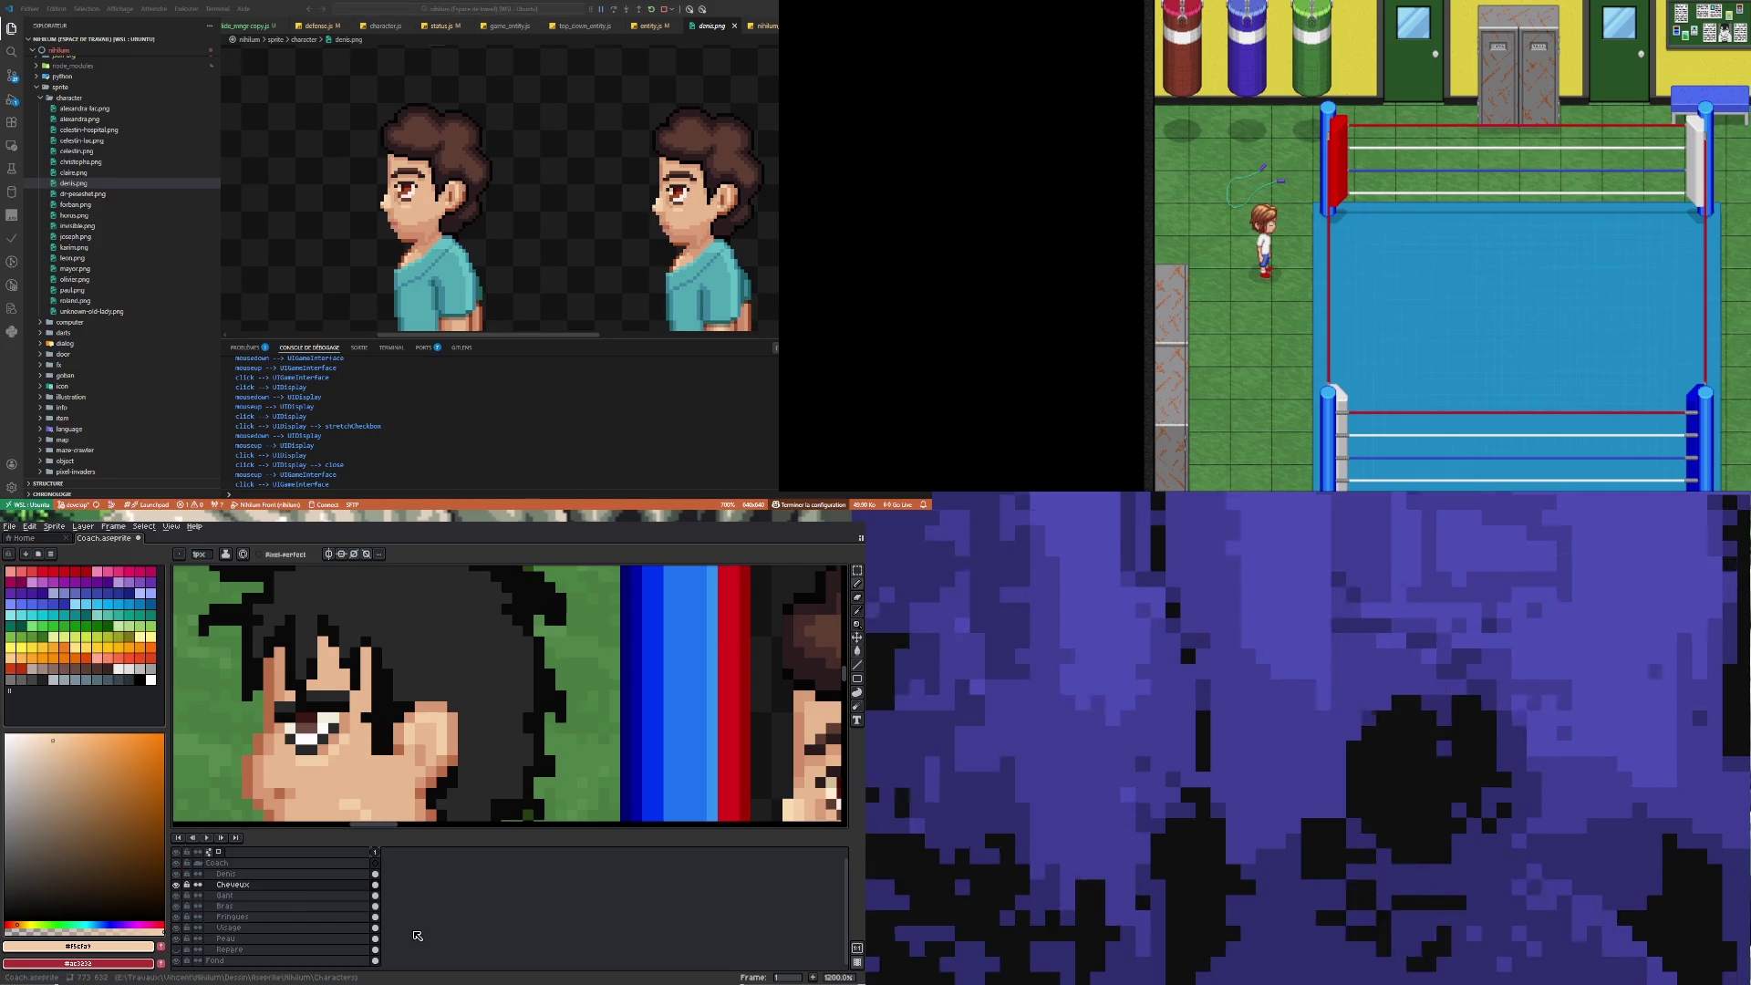
On the Visage layer, sample the dark grey and then the skin colour from the face
{"action": "left_click", "coordinate": [374, 927]}
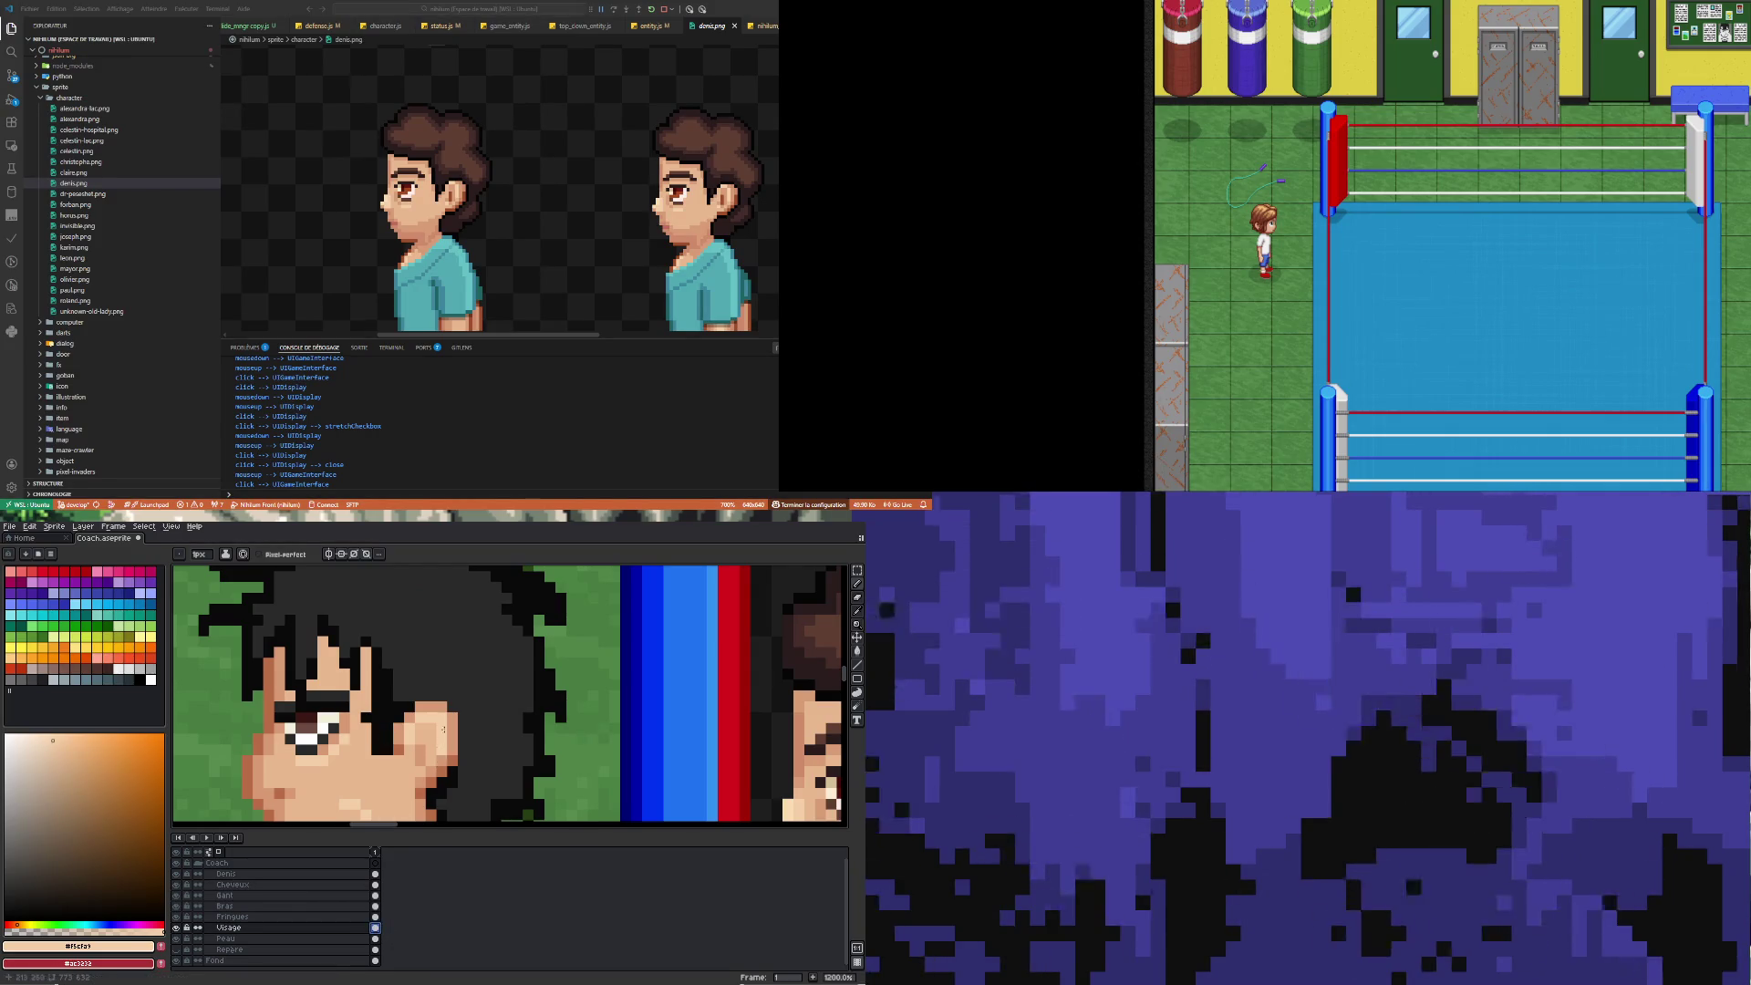
{"action": "scroll", "coordinate": [333, 691], "scroll_direction": "up", "scroll_amount": 1}
{"action": "left_click", "coordinate": [331, 693], "text": "alt"}
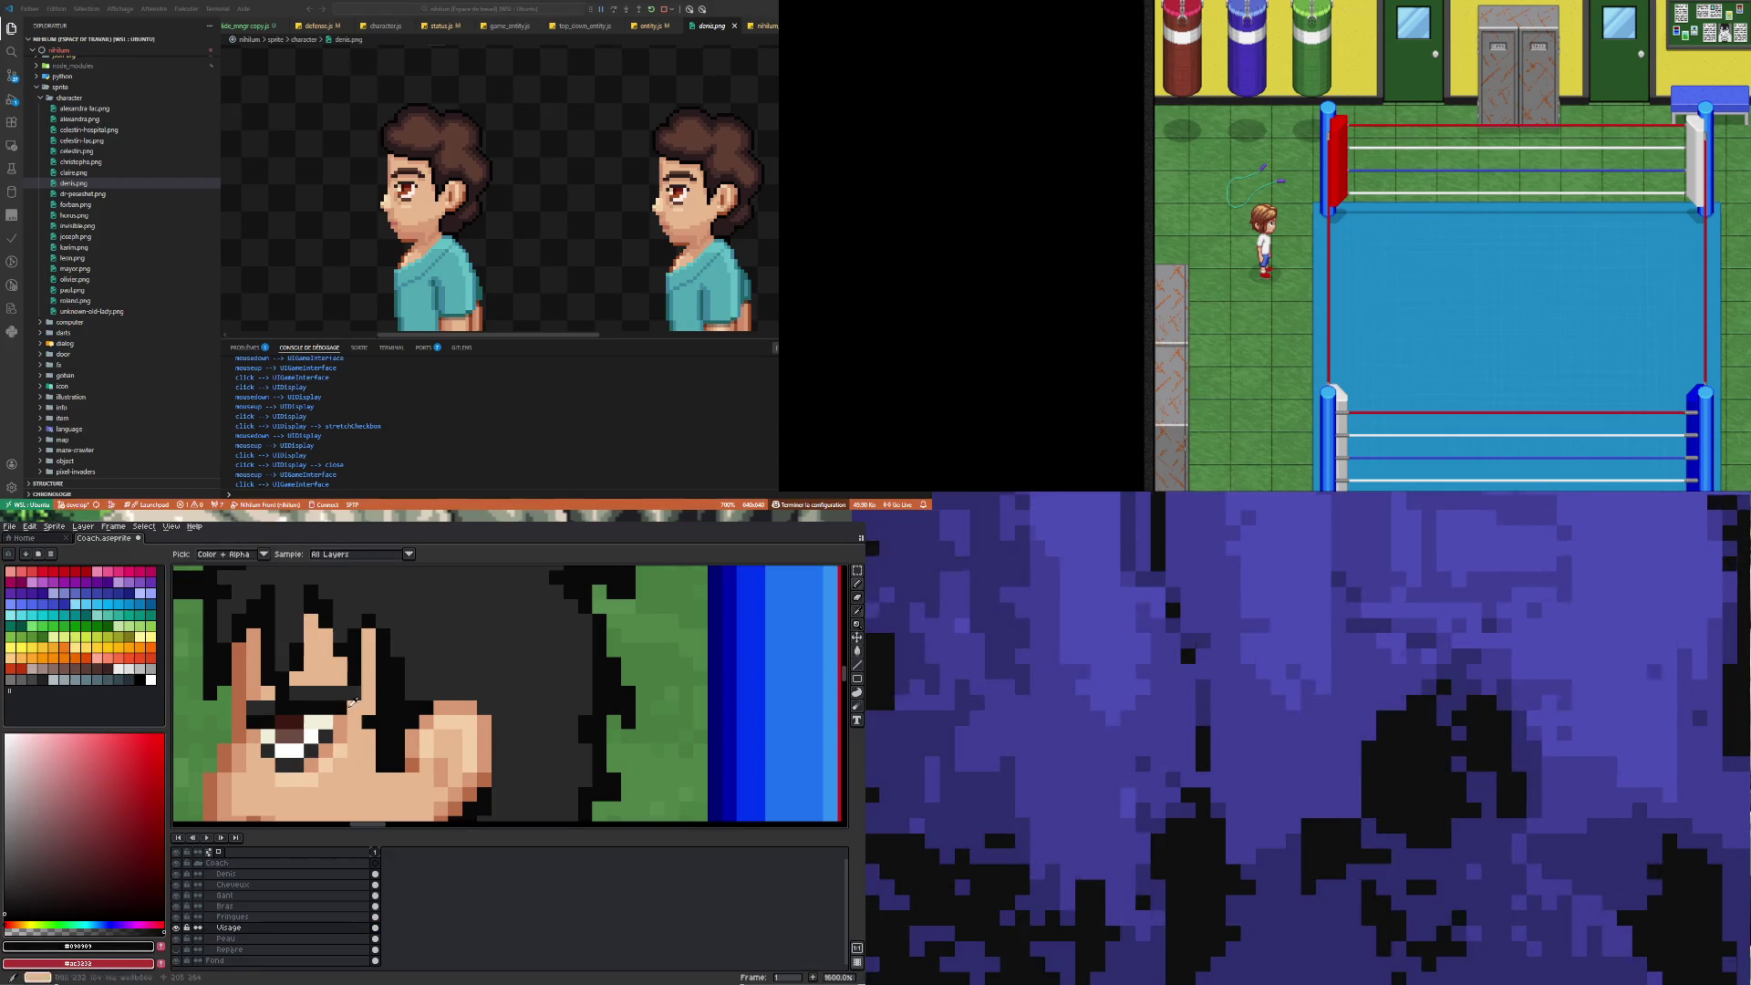
{"action": "scroll", "coordinate": [348, 706], "scroll_direction": "down", "scroll_amount": 6}
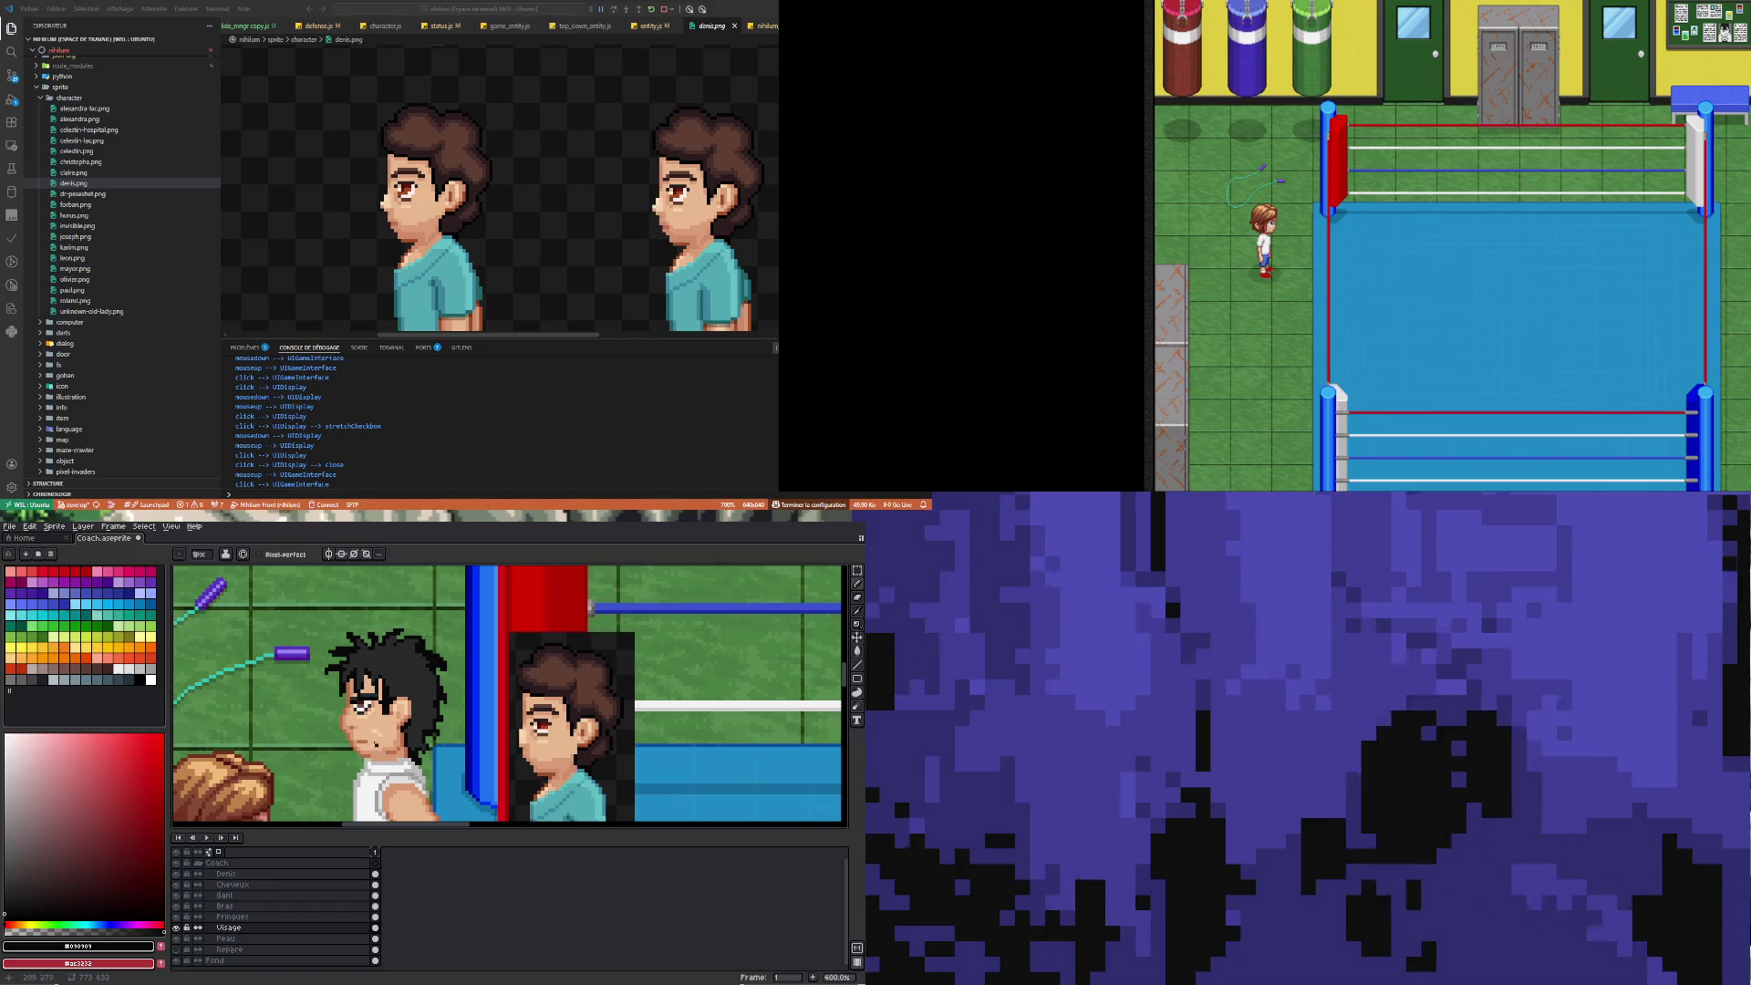
{"action": "scroll", "coordinate": [369, 730], "scroll_direction": "up", "scroll_amount": 5}
{"action": "key", "text": "alt"}
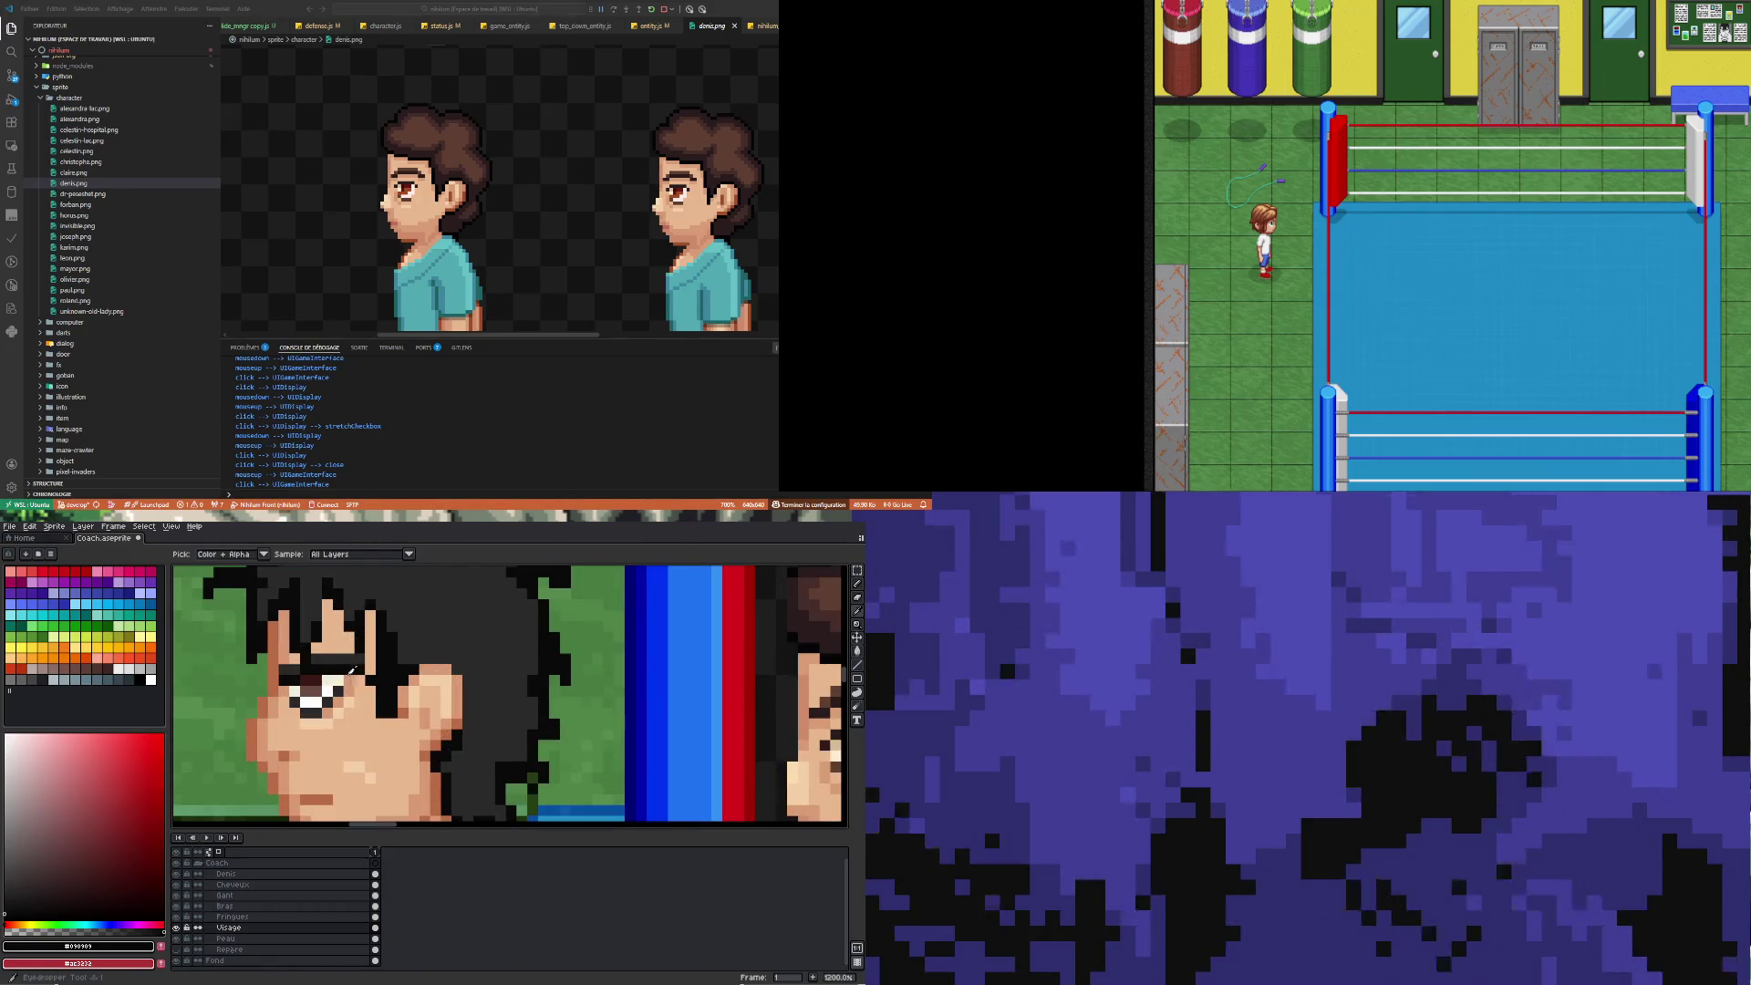
{"action": "left_click", "coordinate": [352, 677], "text": "alt"}
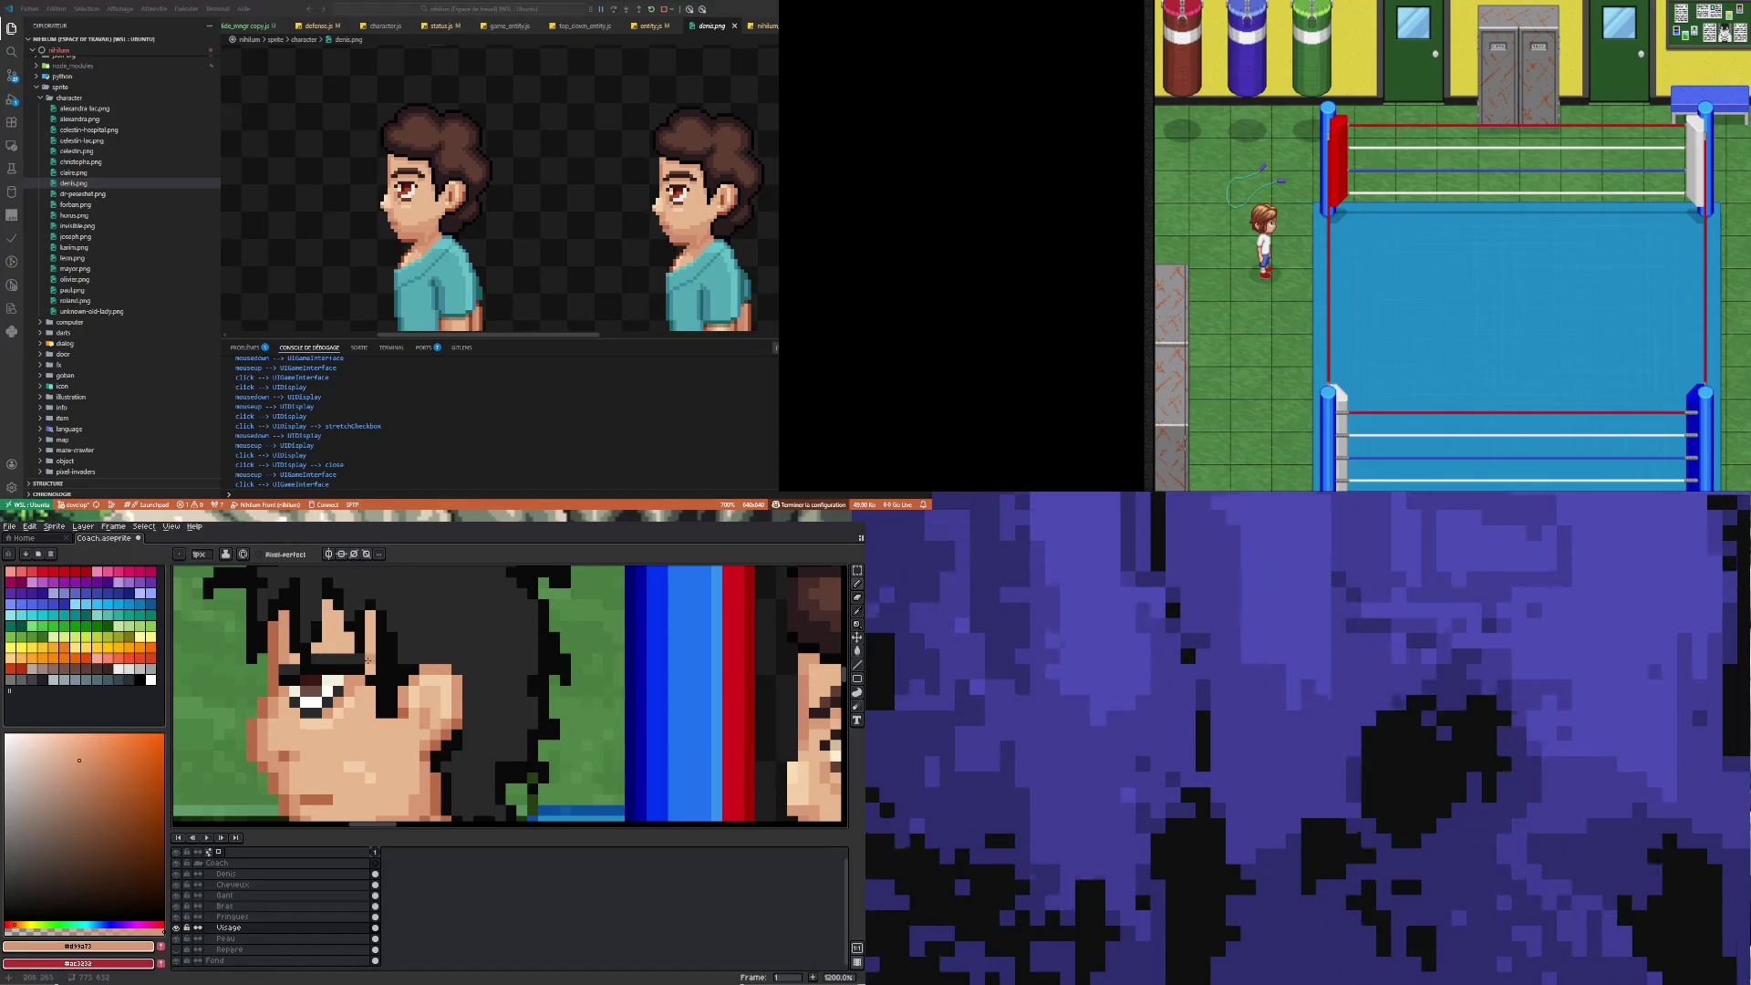
Make the Cheveux layer active and pick up the black from the hair
{"action": "scroll", "coordinate": [399, 772], "scroll_direction": "down", "scroll_amount": 5}
{"action": "scroll", "coordinate": [342, 653], "scroll_direction": "up", "scroll_amount": 3}
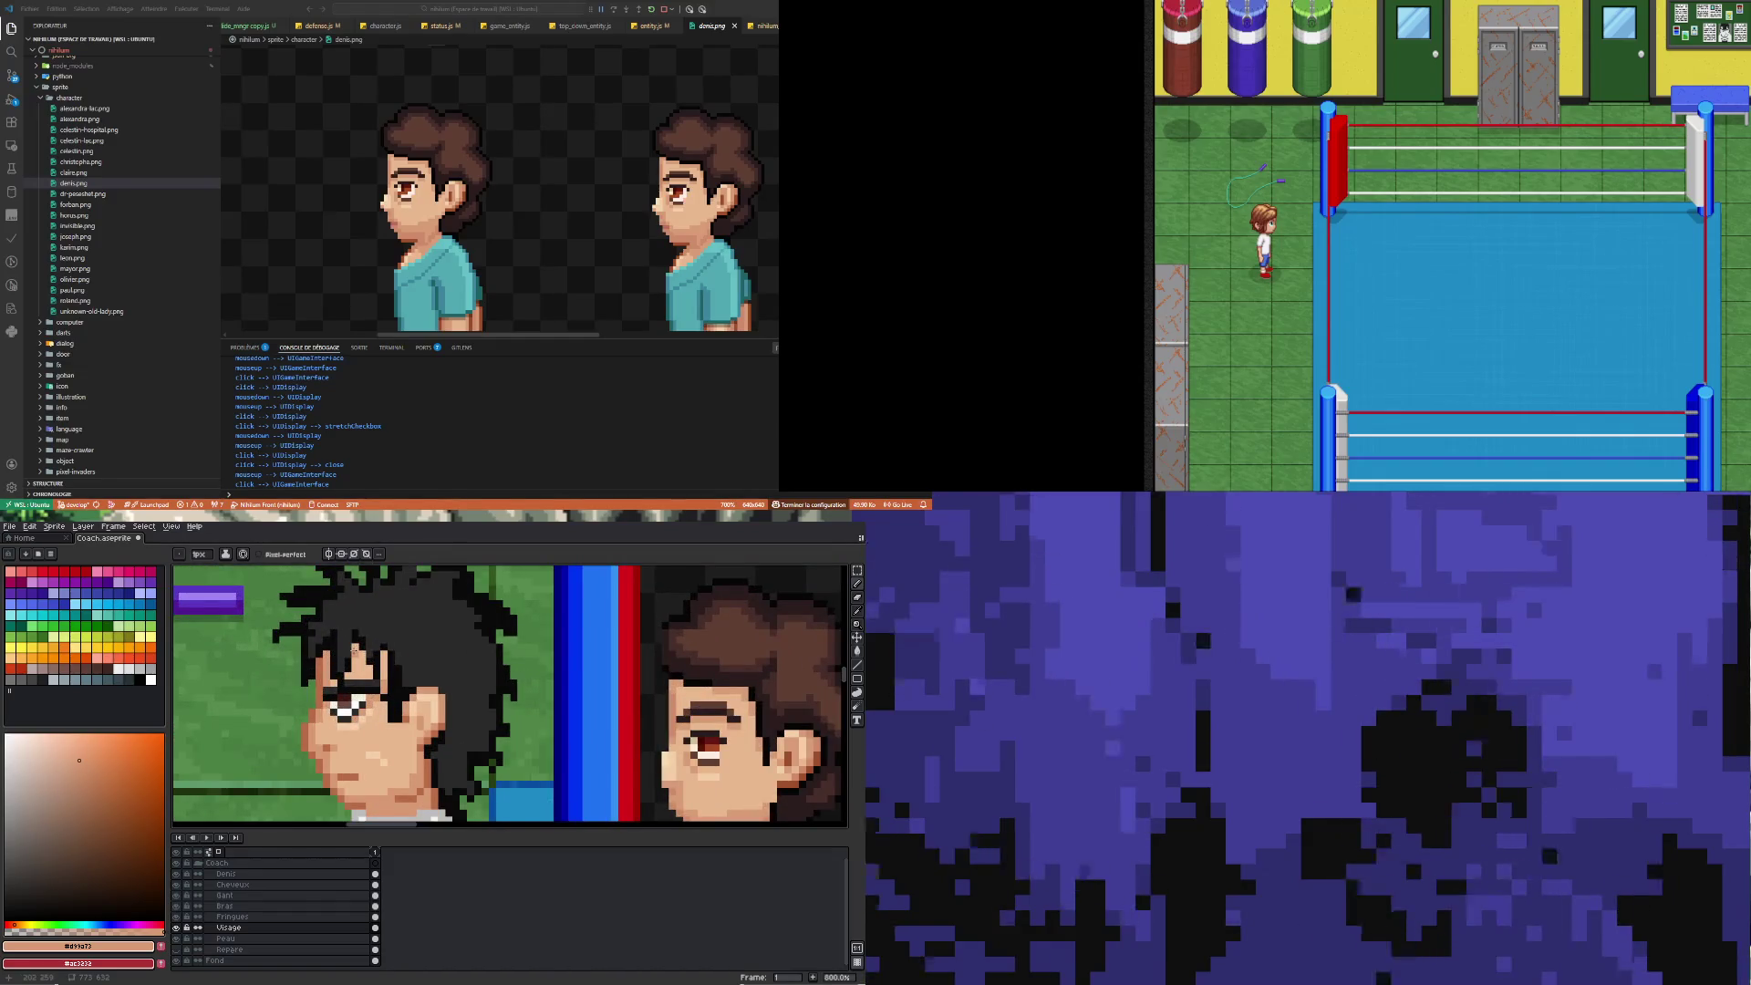
{"action": "left_click", "coordinate": [352, 659], "text": "ctrl"}
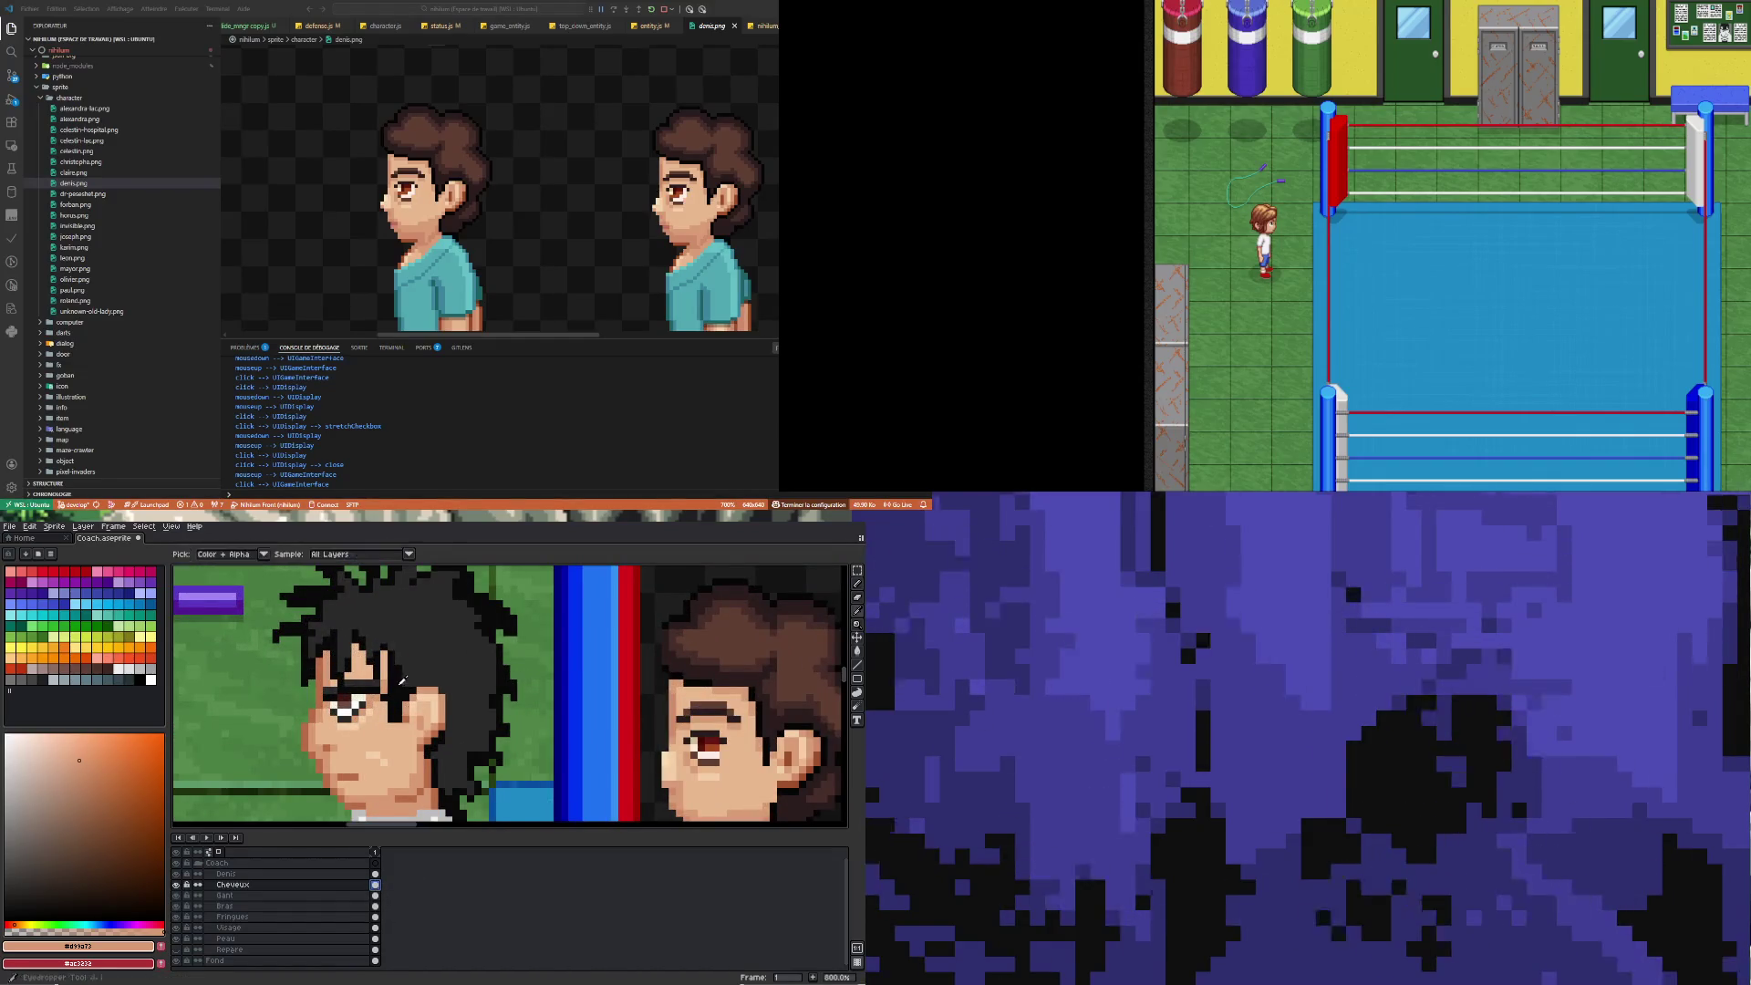
{"action": "left_click", "coordinate": [351, 659], "text": "alt"}
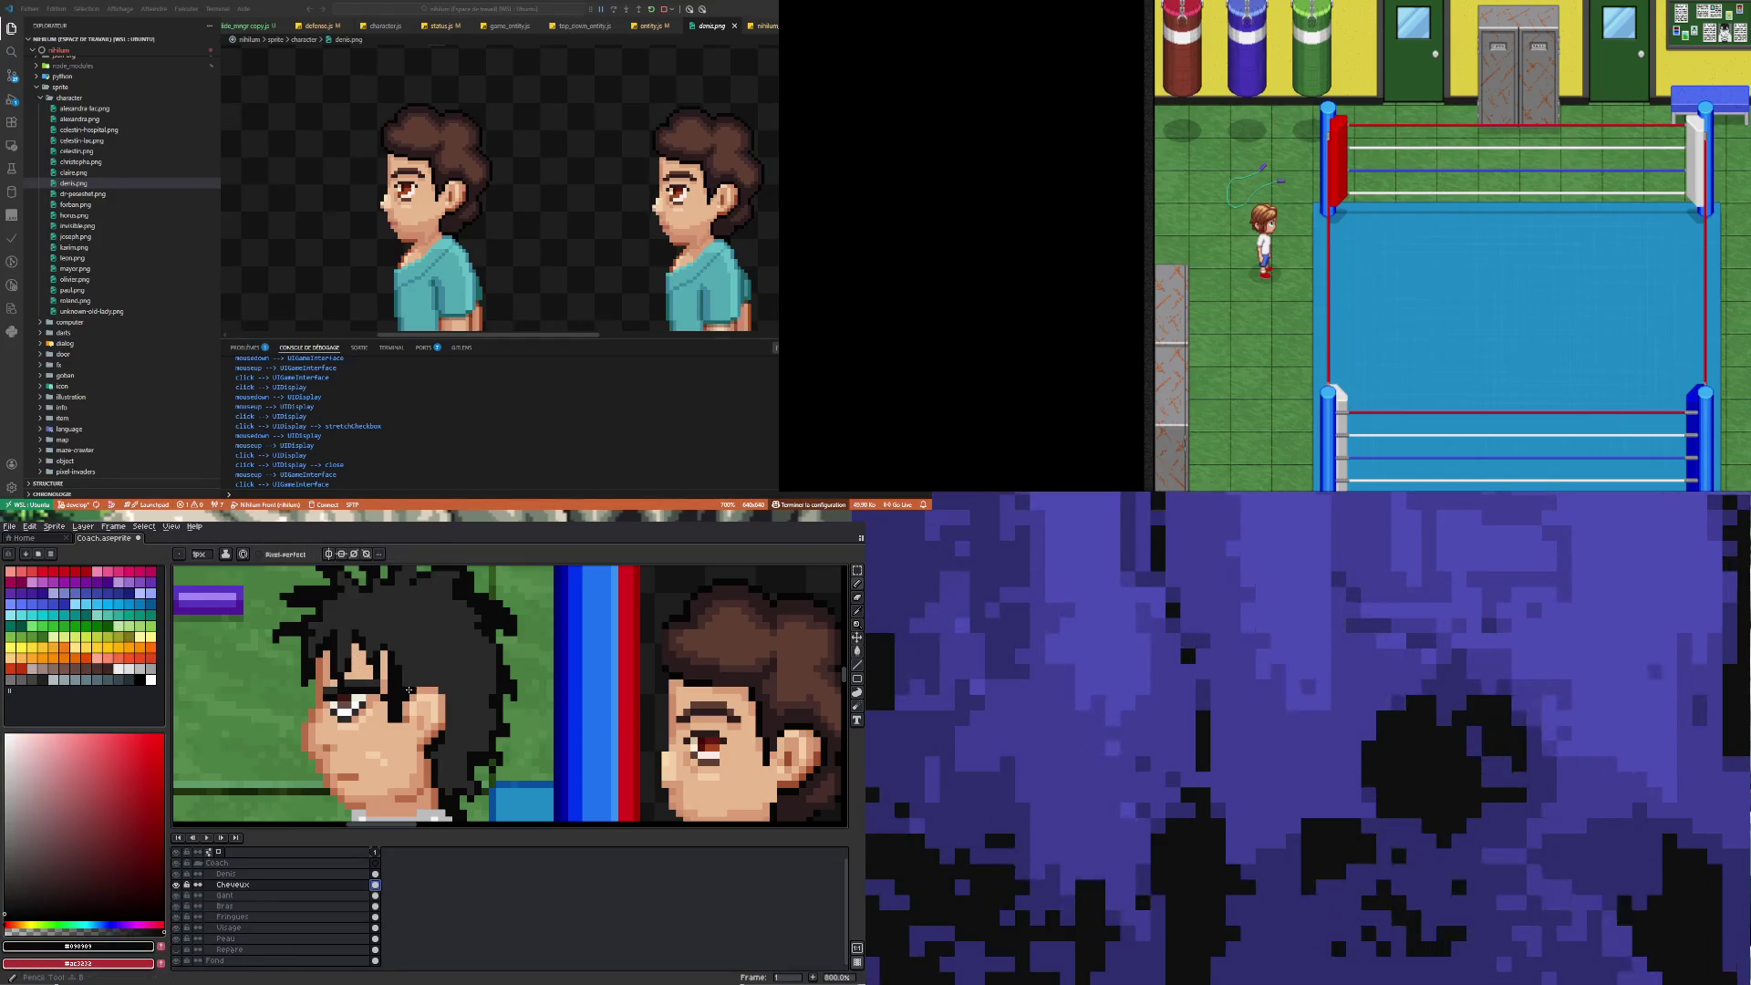
{"action": "scroll", "coordinate": [410, 668], "scroll_direction": "down", "scroll_amount": 1}
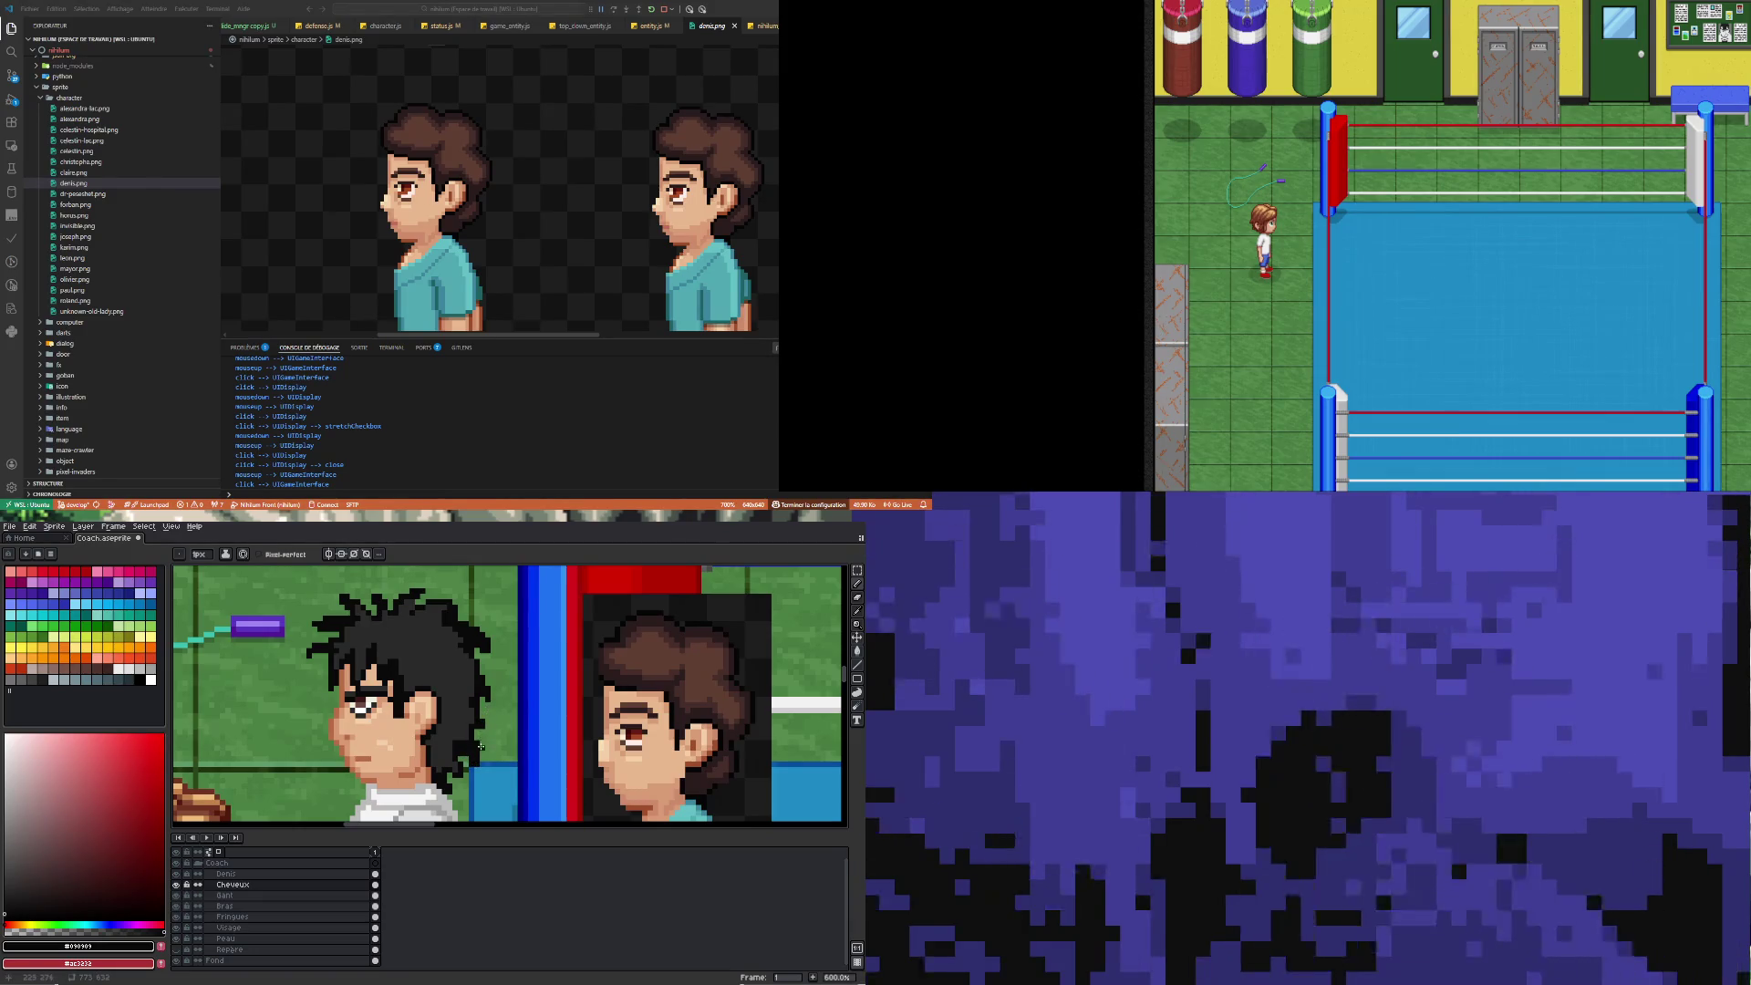
Touch up the hair edges using dark grey #2a2a2a and black #090909, undoing the last stroke
{"action": "key", "text": "e"}
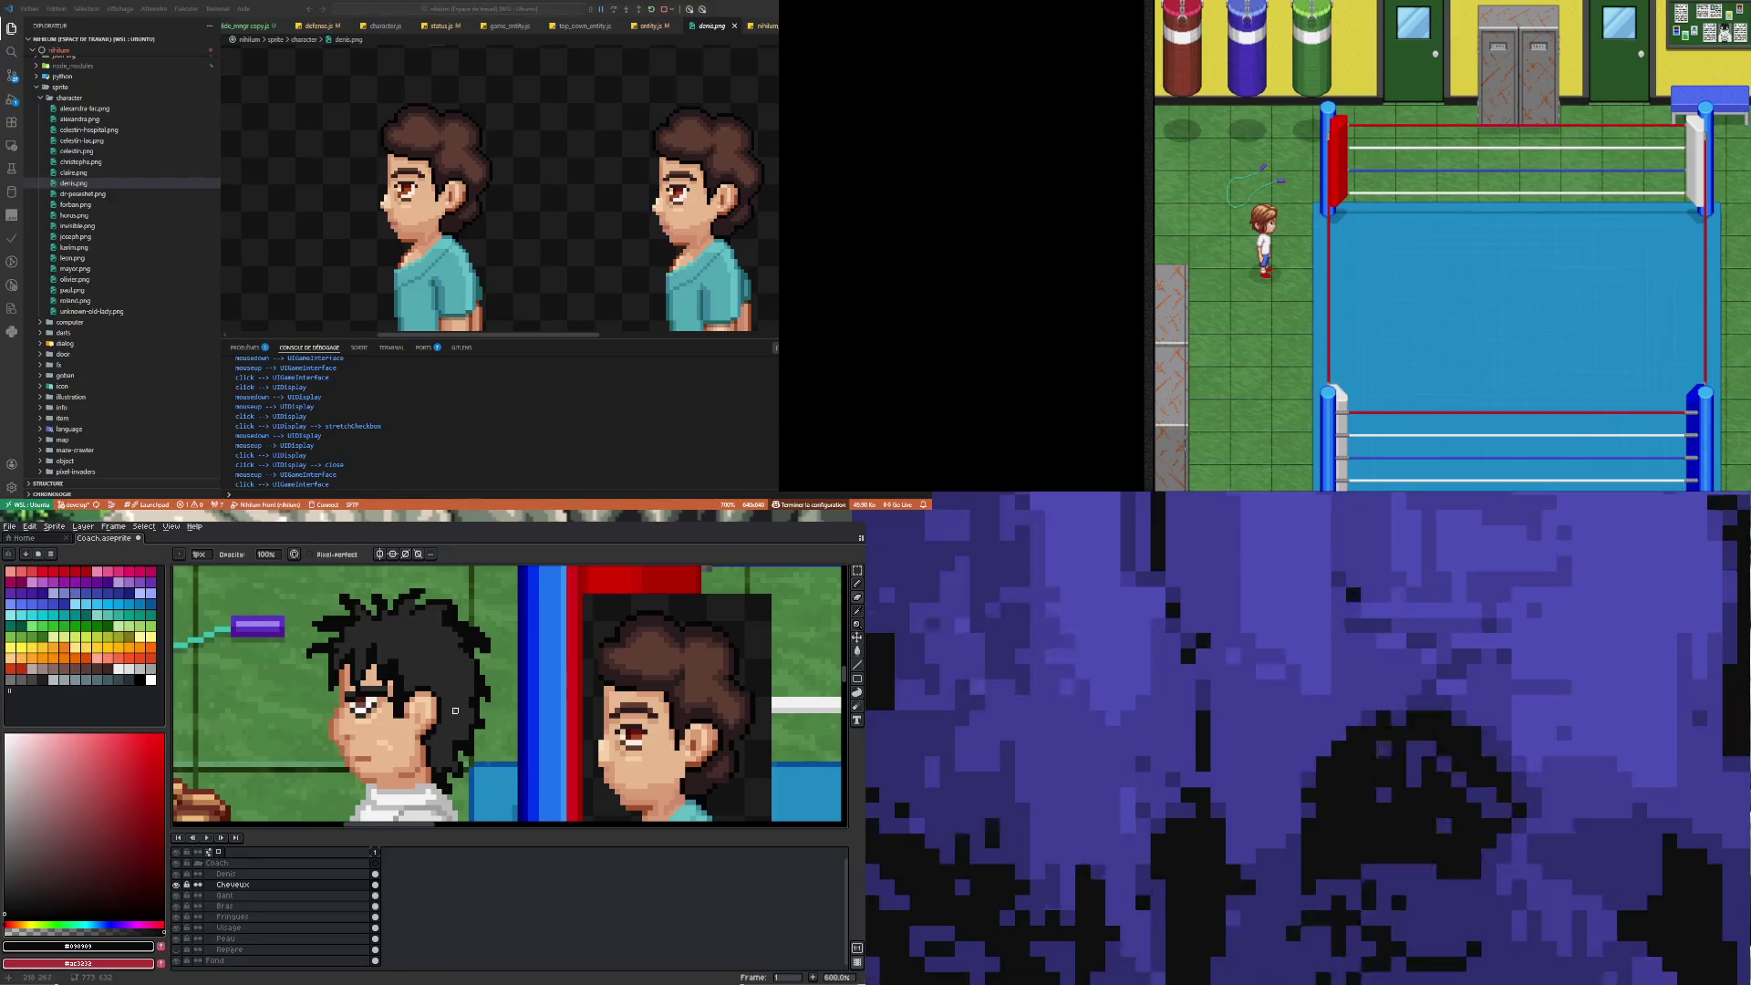
{"action": "key", "text": "i"}
{"action": "left_click", "coordinate": [463, 725]}
{"action": "key", "text": "b"}
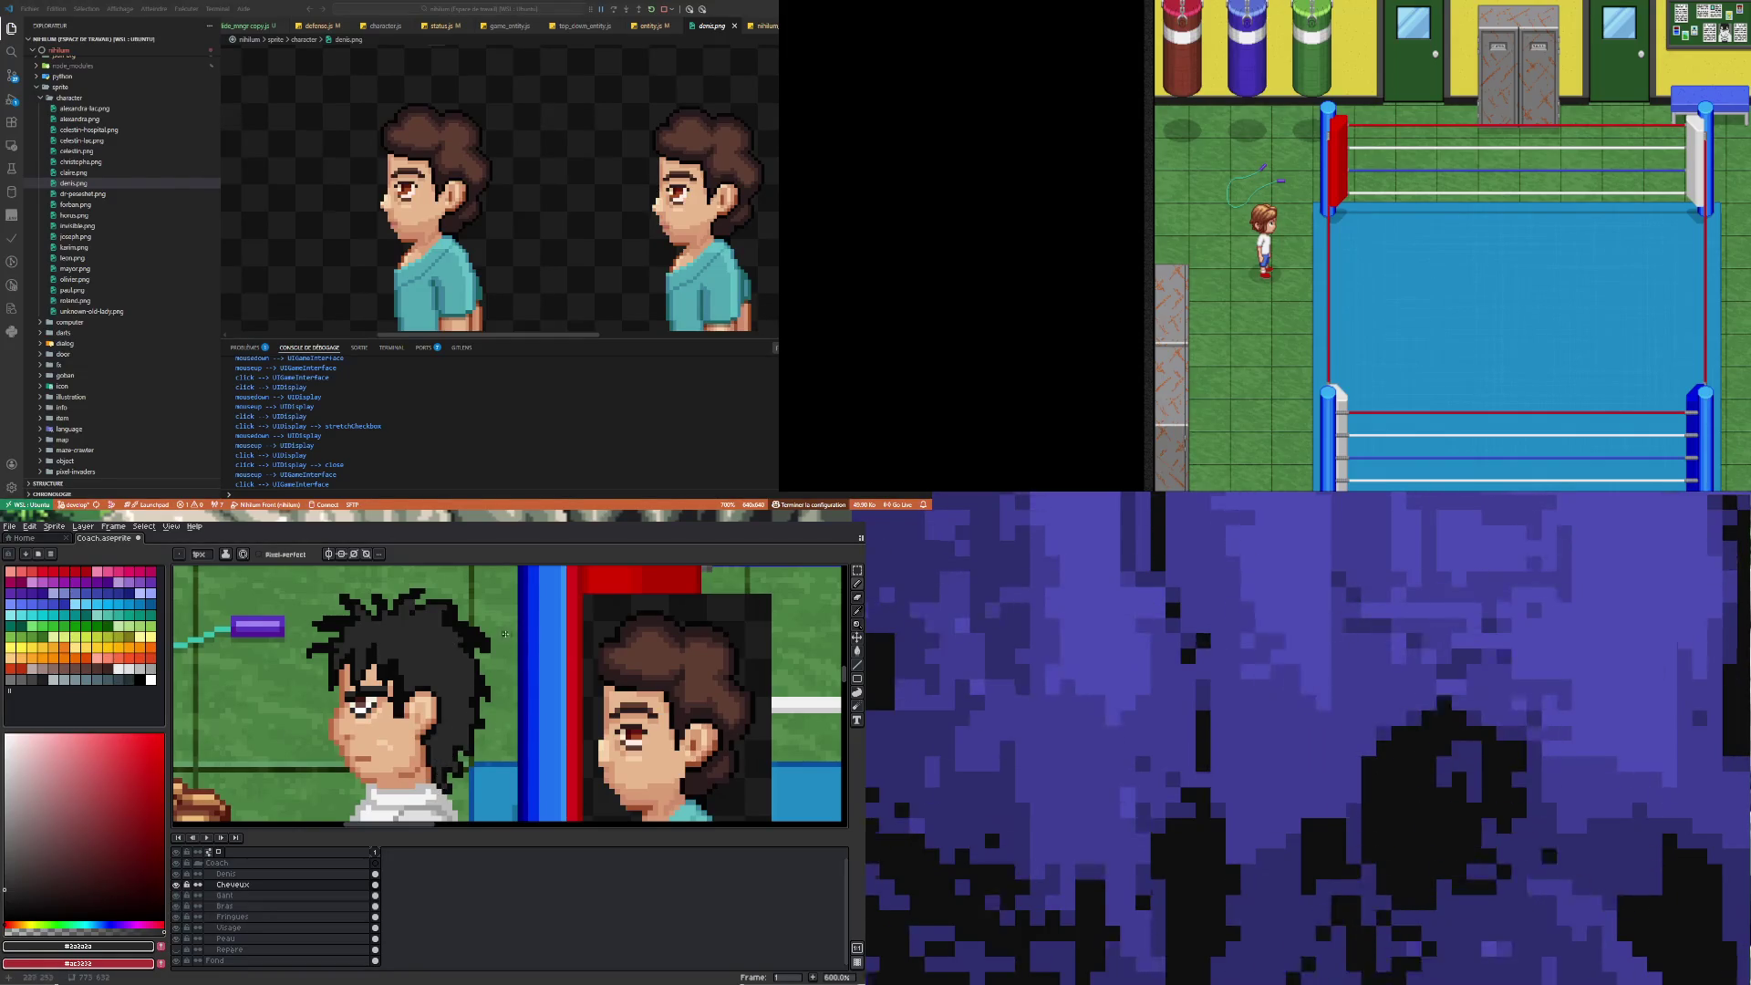
{"action": "key", "text": "i"}
{"action": "left_click", "coordinate": [483, 682]}
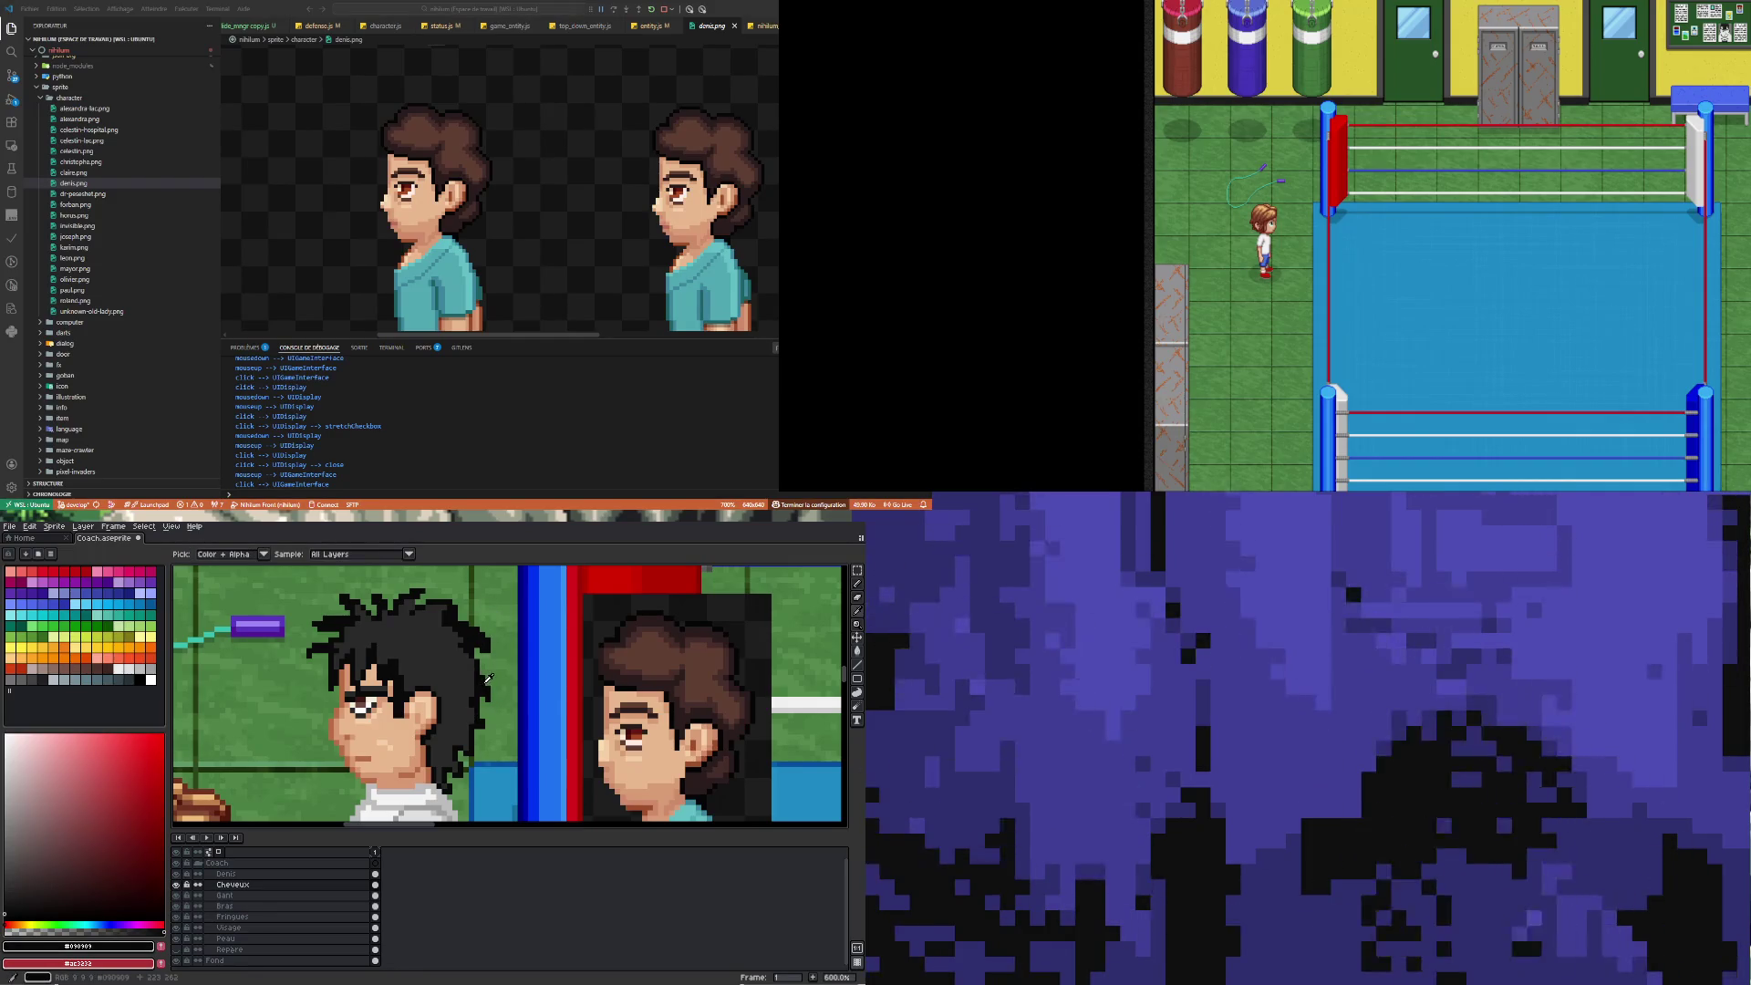
{"action": "key", "text": "b"}
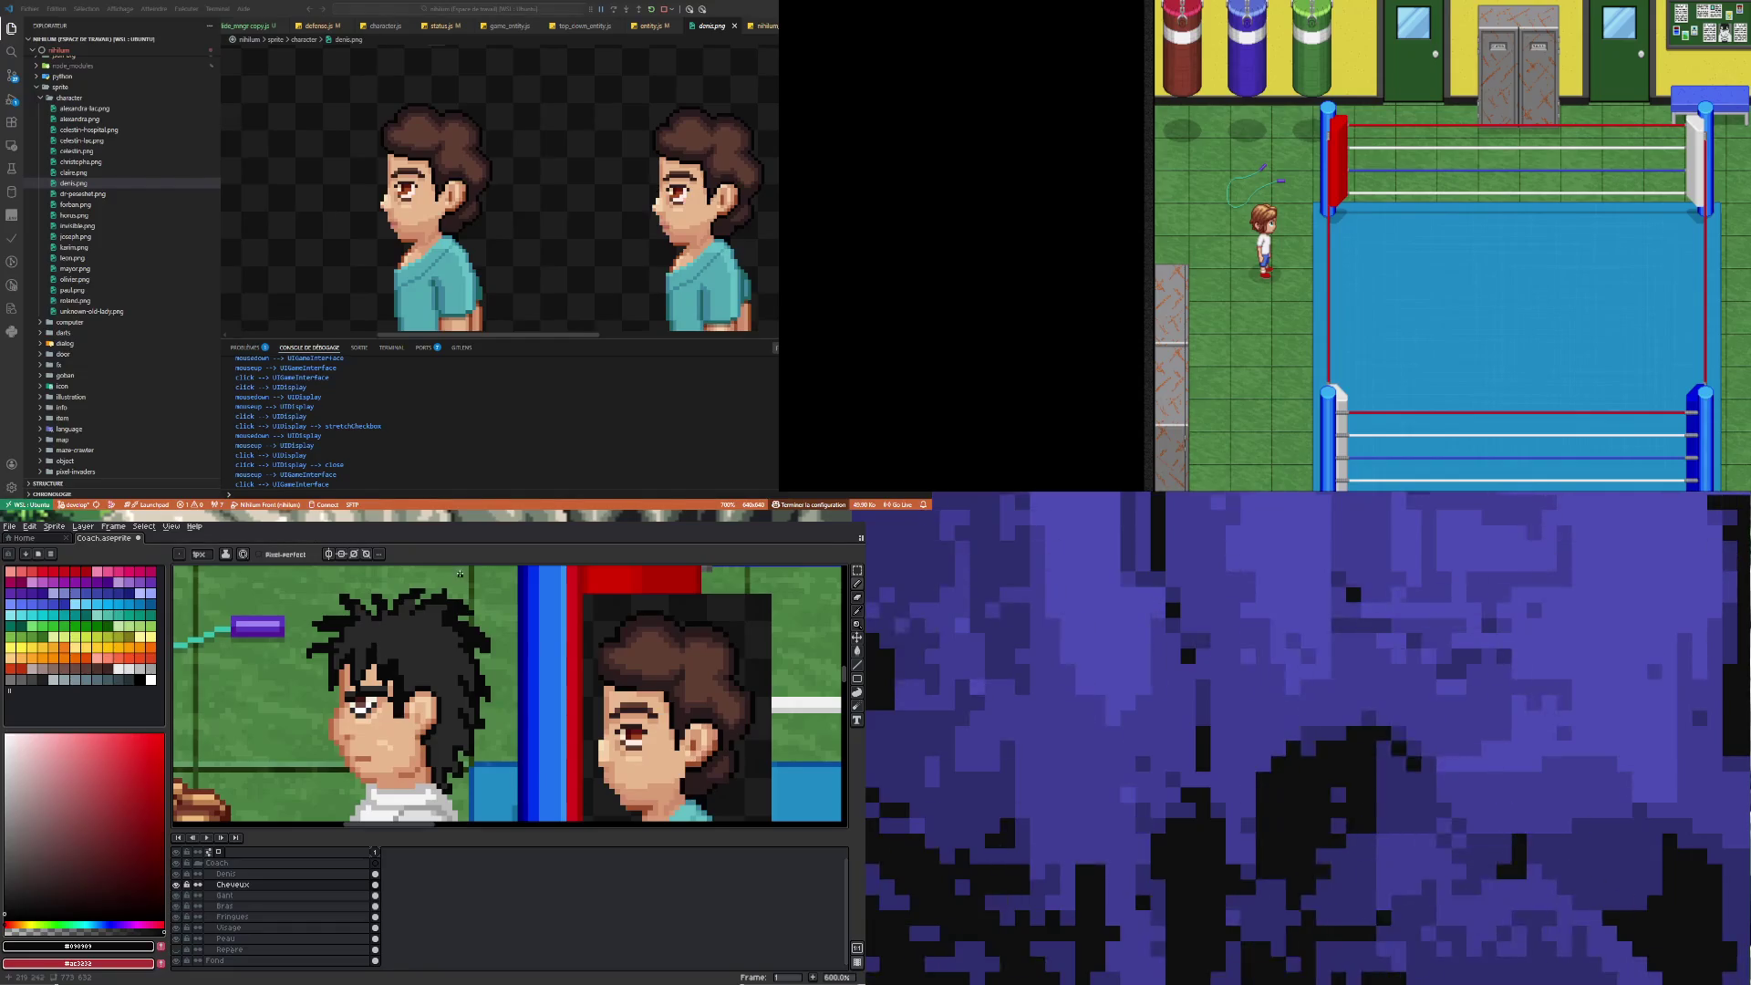
{"action": "key", "text": "ctrl+z"}
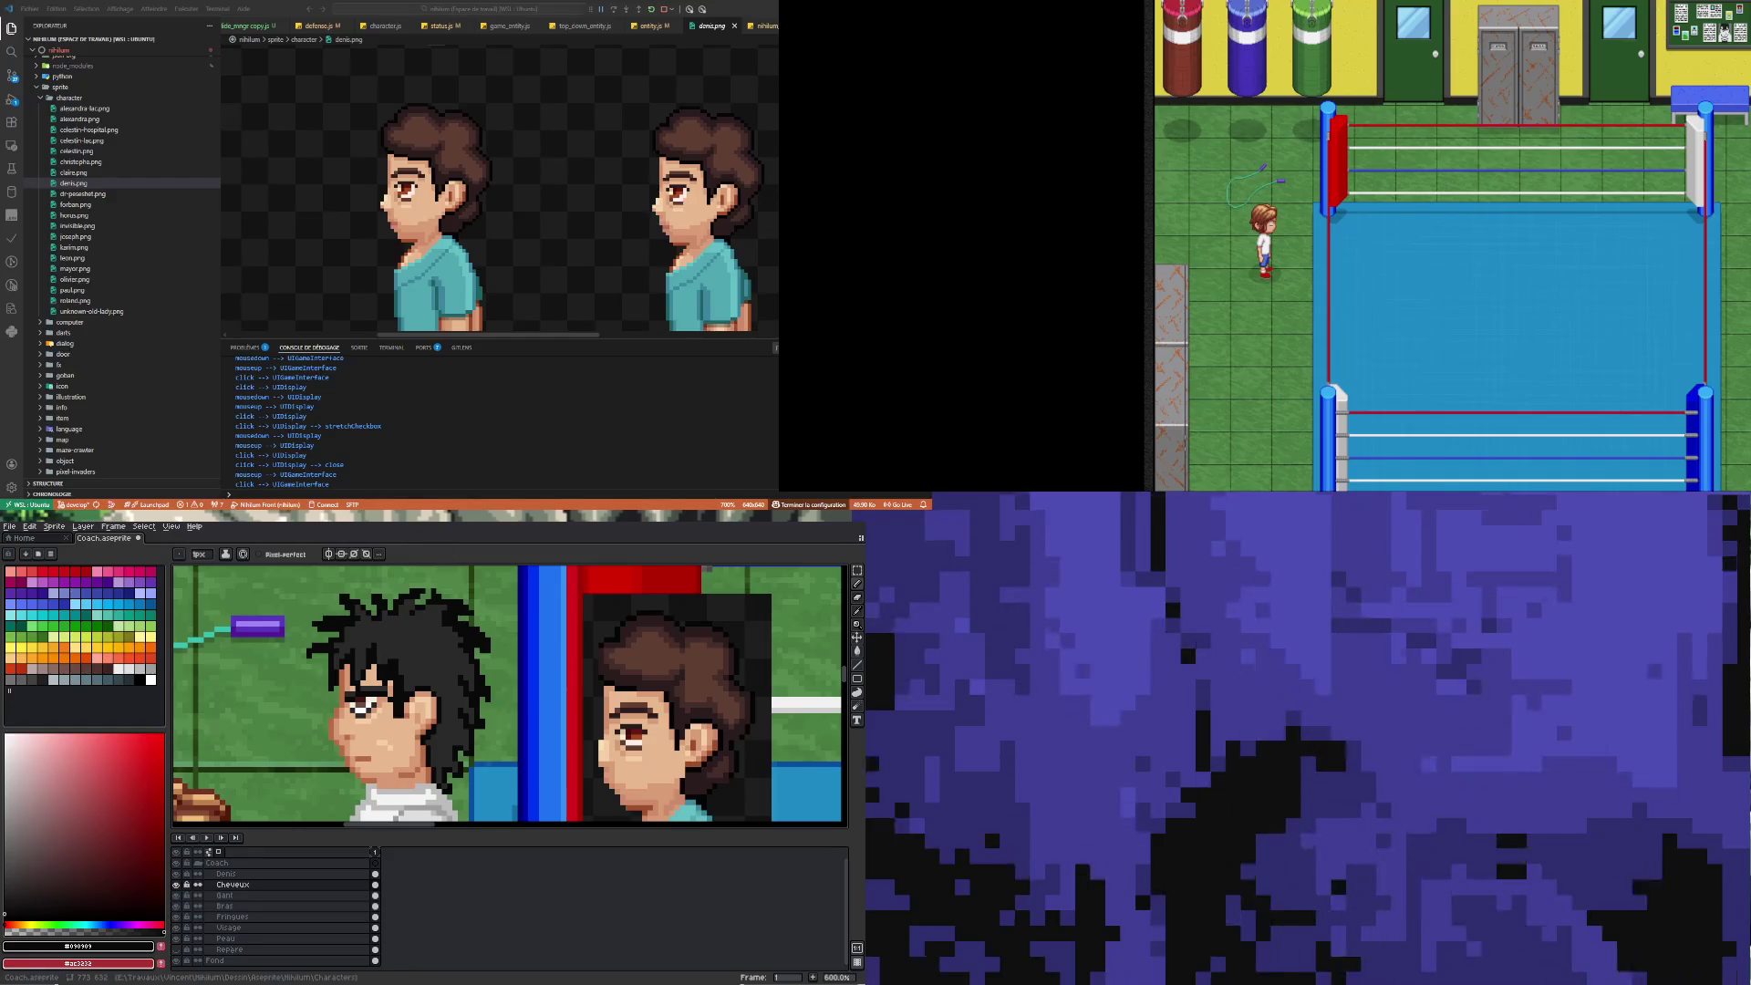
Undo another hair stroke and keep retouching the coach's hair pixels, resampling colours as needed
{"action": "key", "text": "ctrl+z"}
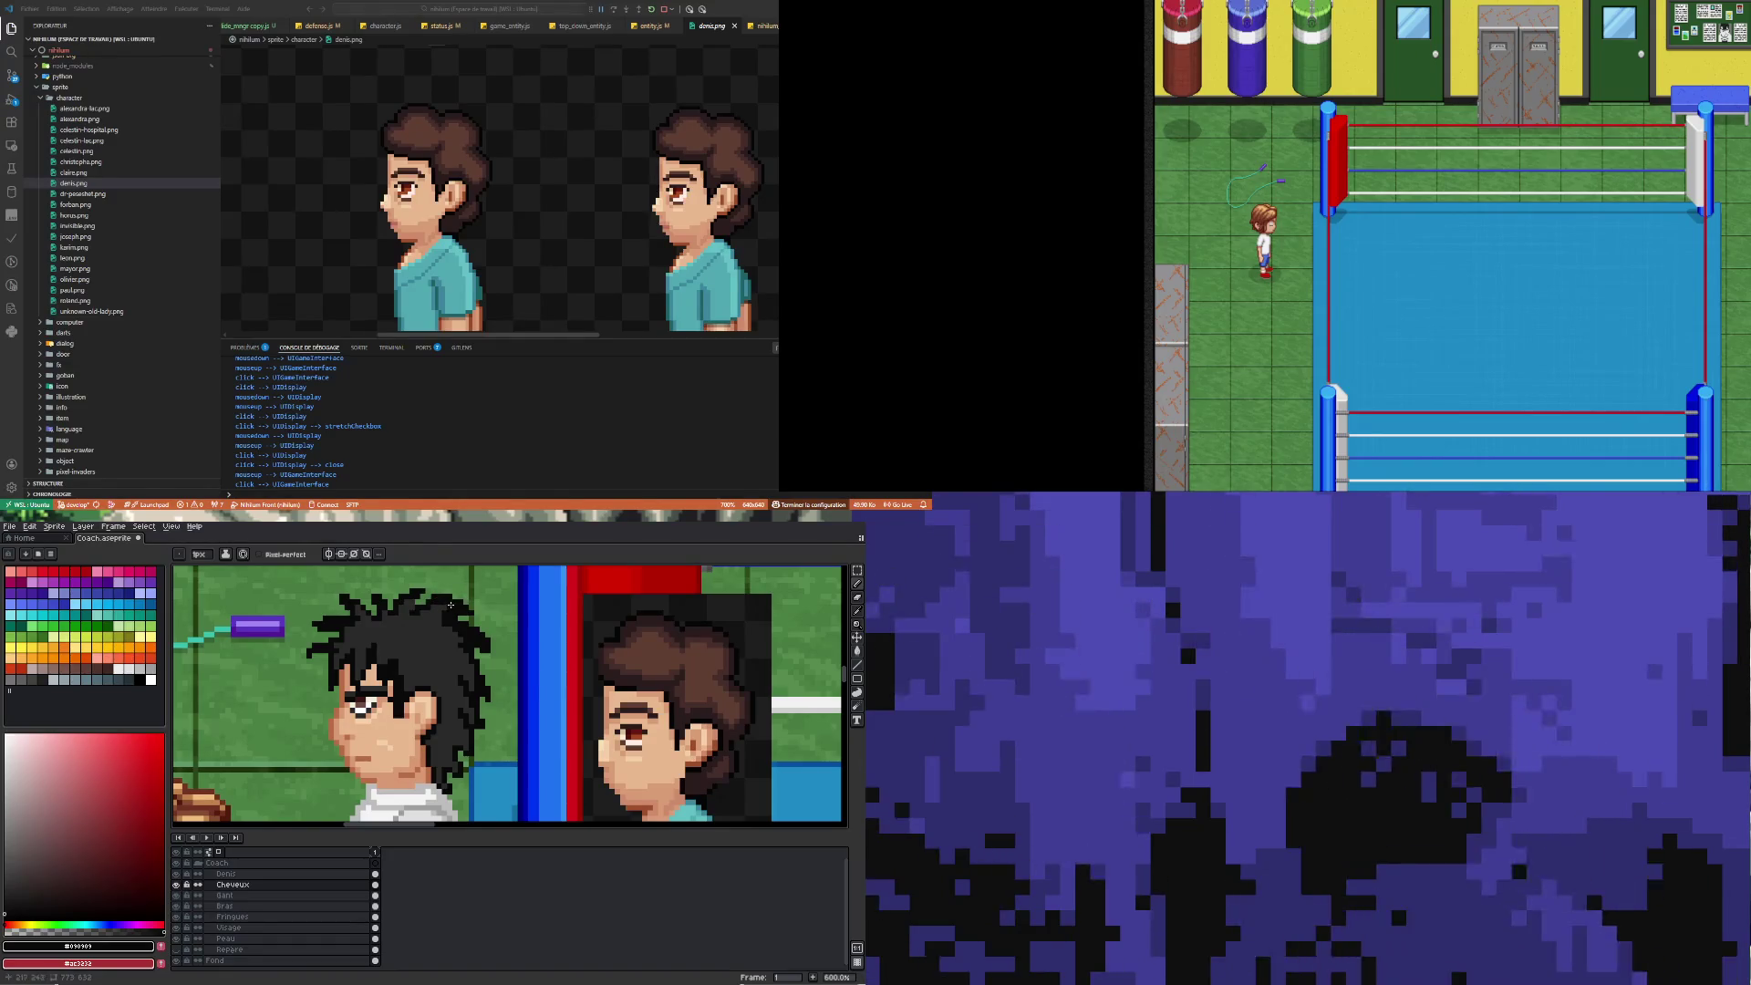
{"action": "key", "text": "r"}
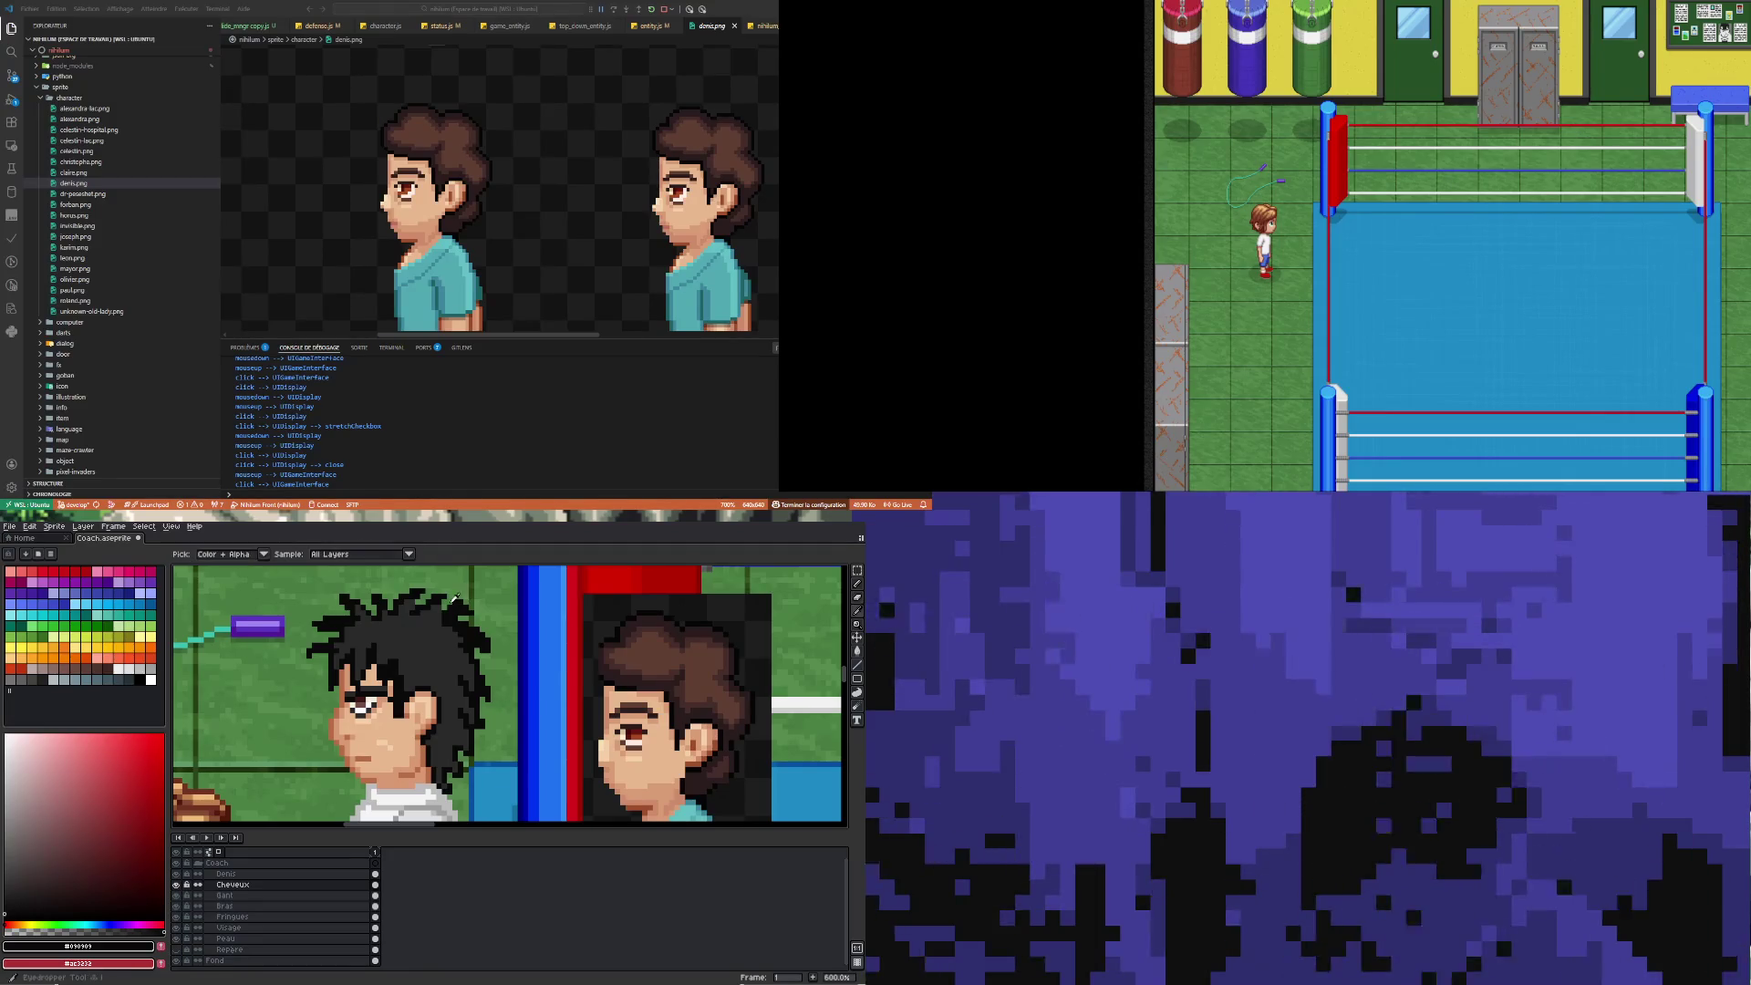
{"action": "key", "text": "i"}
{"action": "key", "text": "b"}
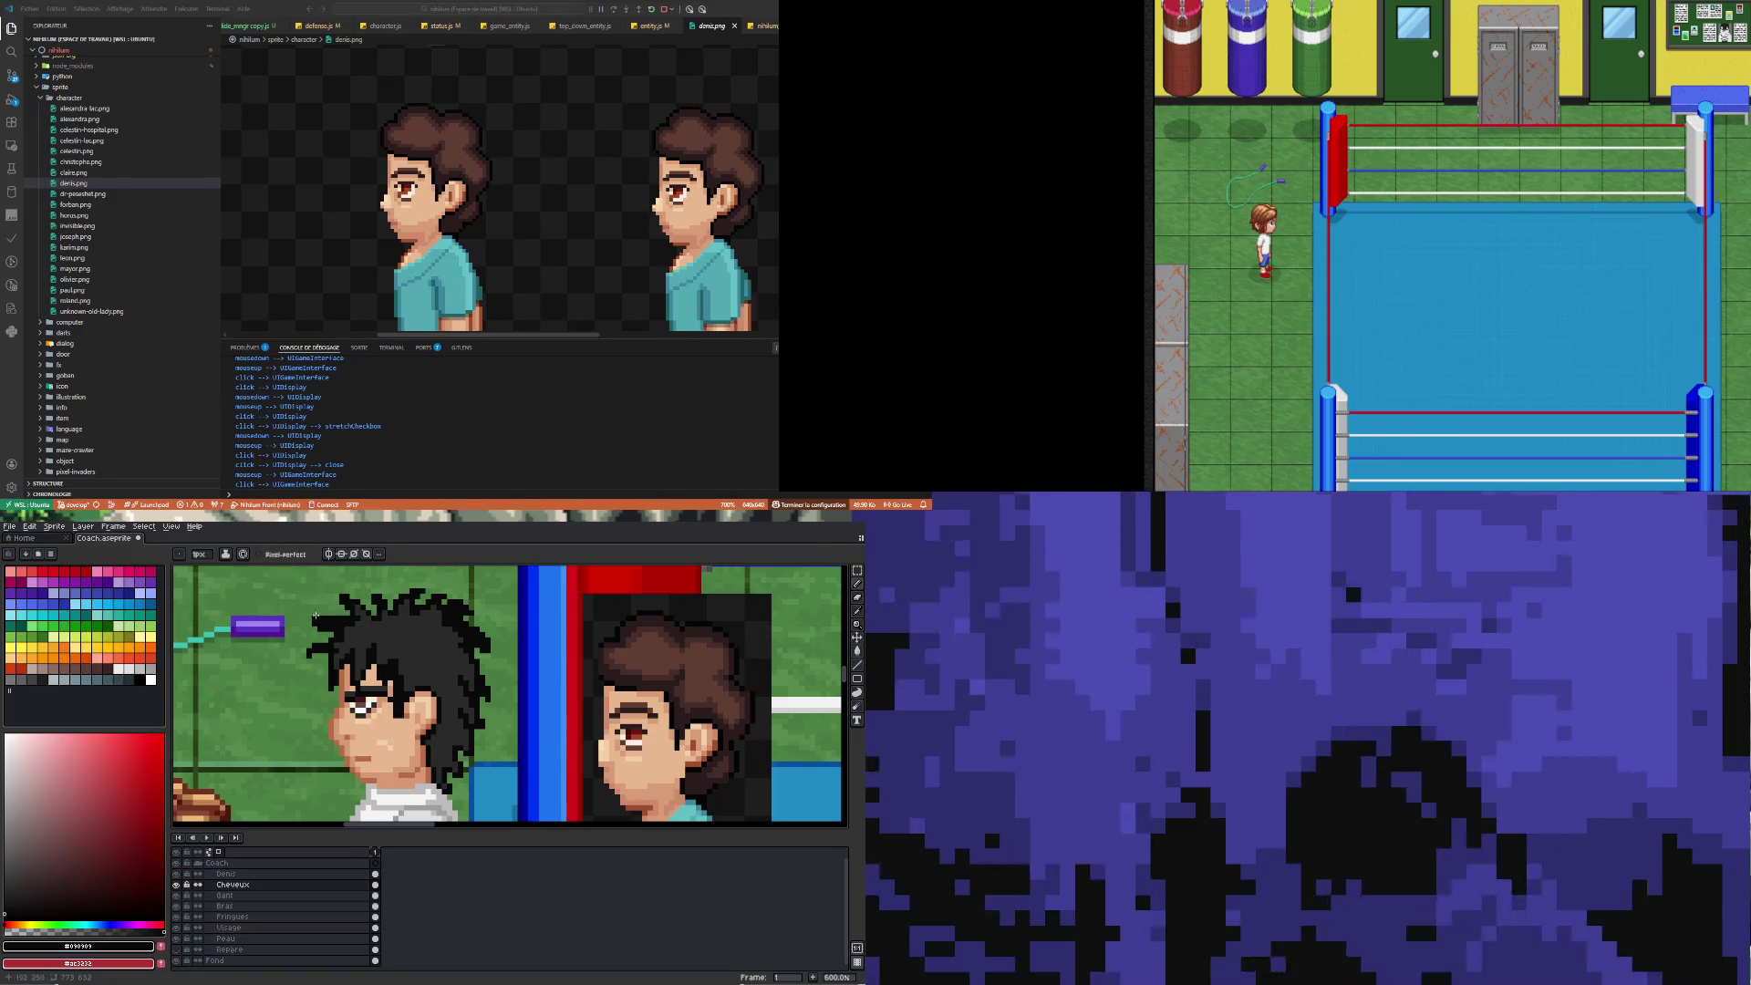
{"action": "key", "text": "b"}
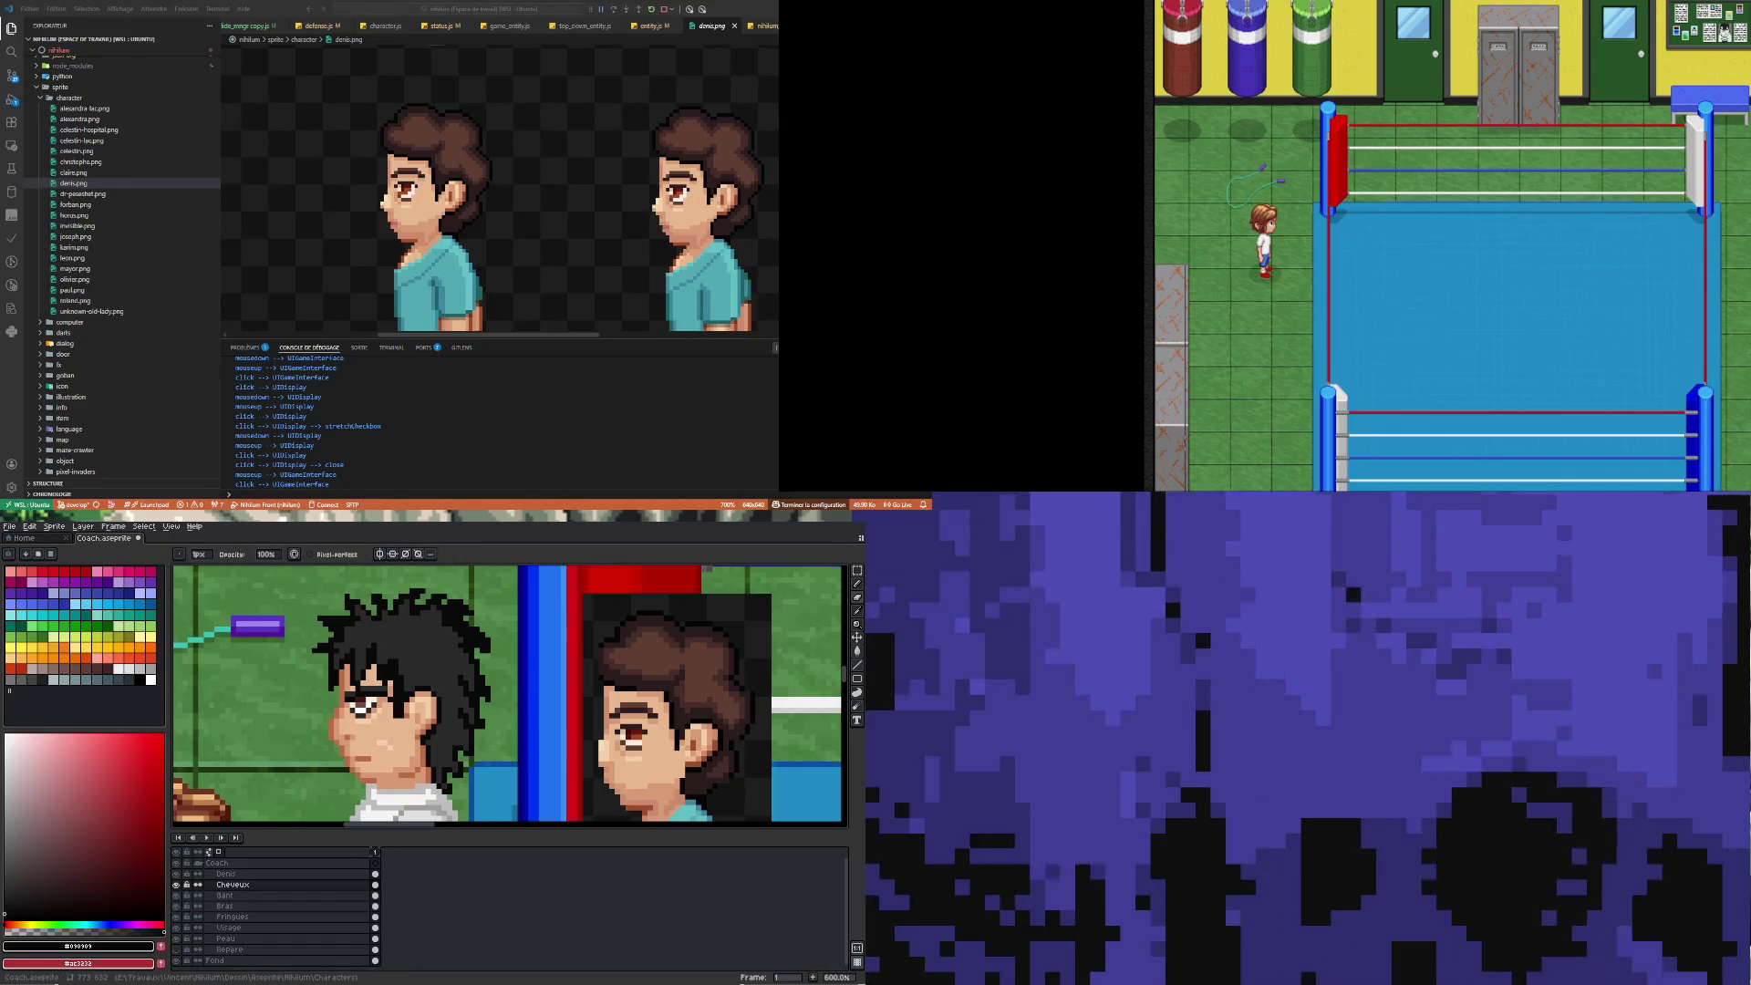
{"action": "key", "text": "i"}
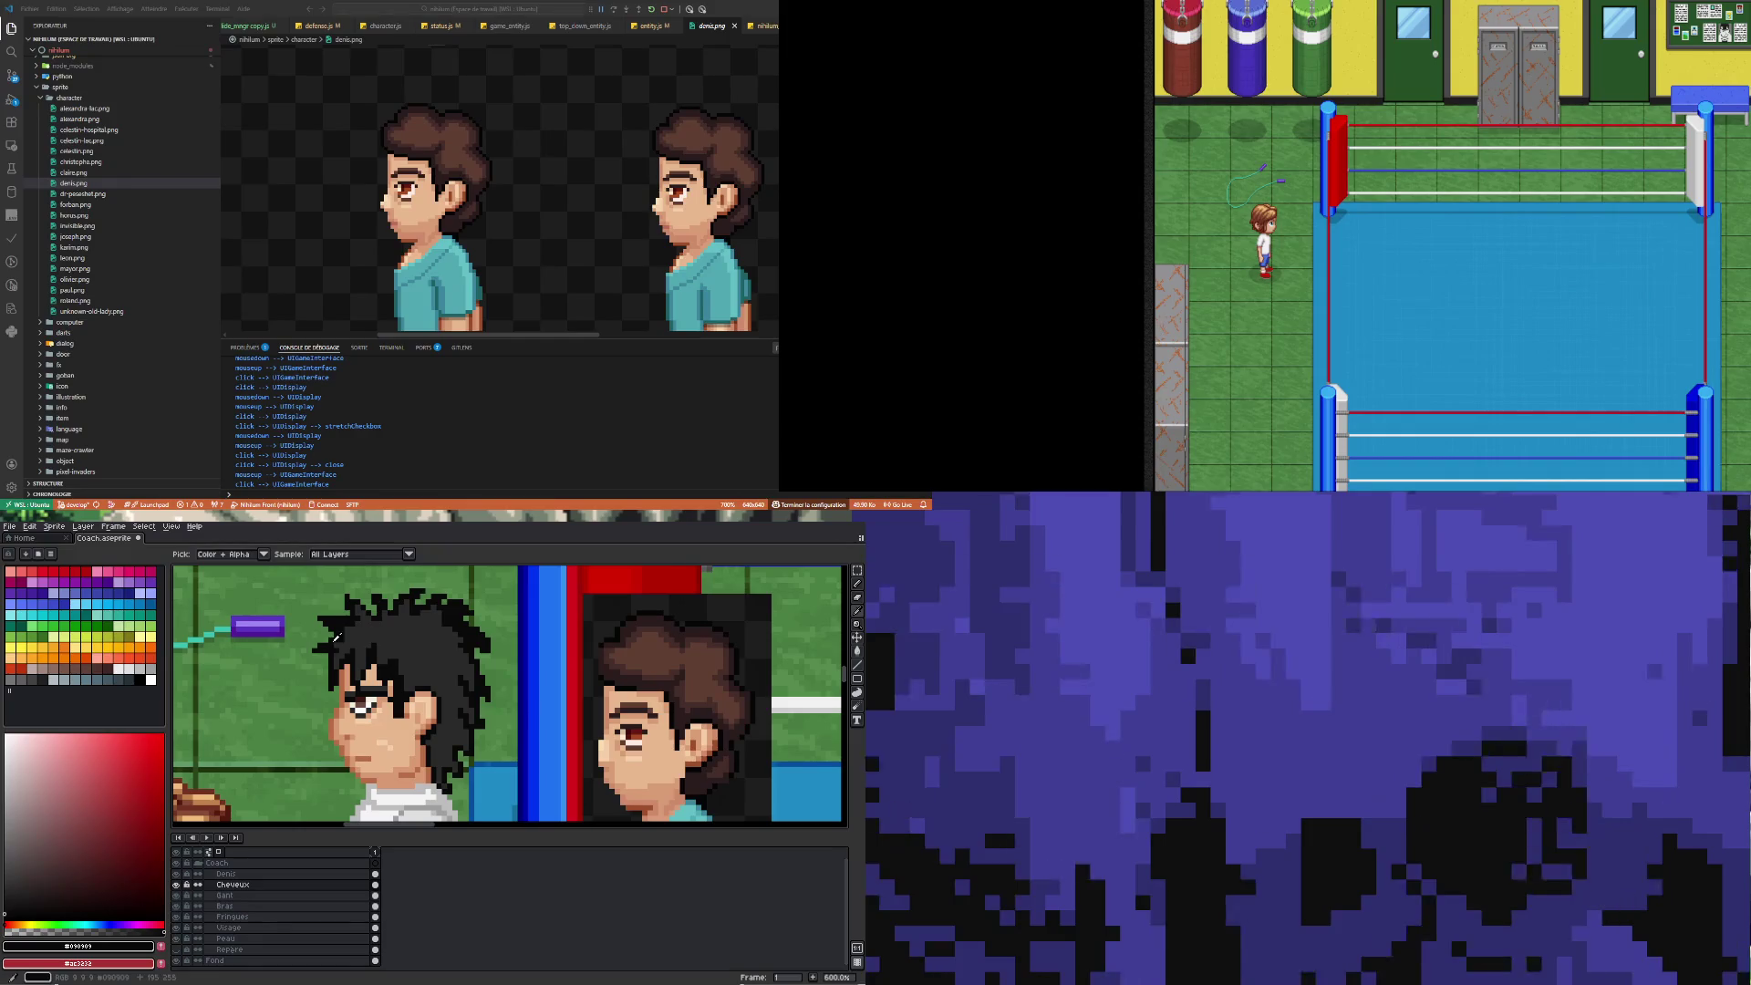
{"action": "key", "text": "b"}
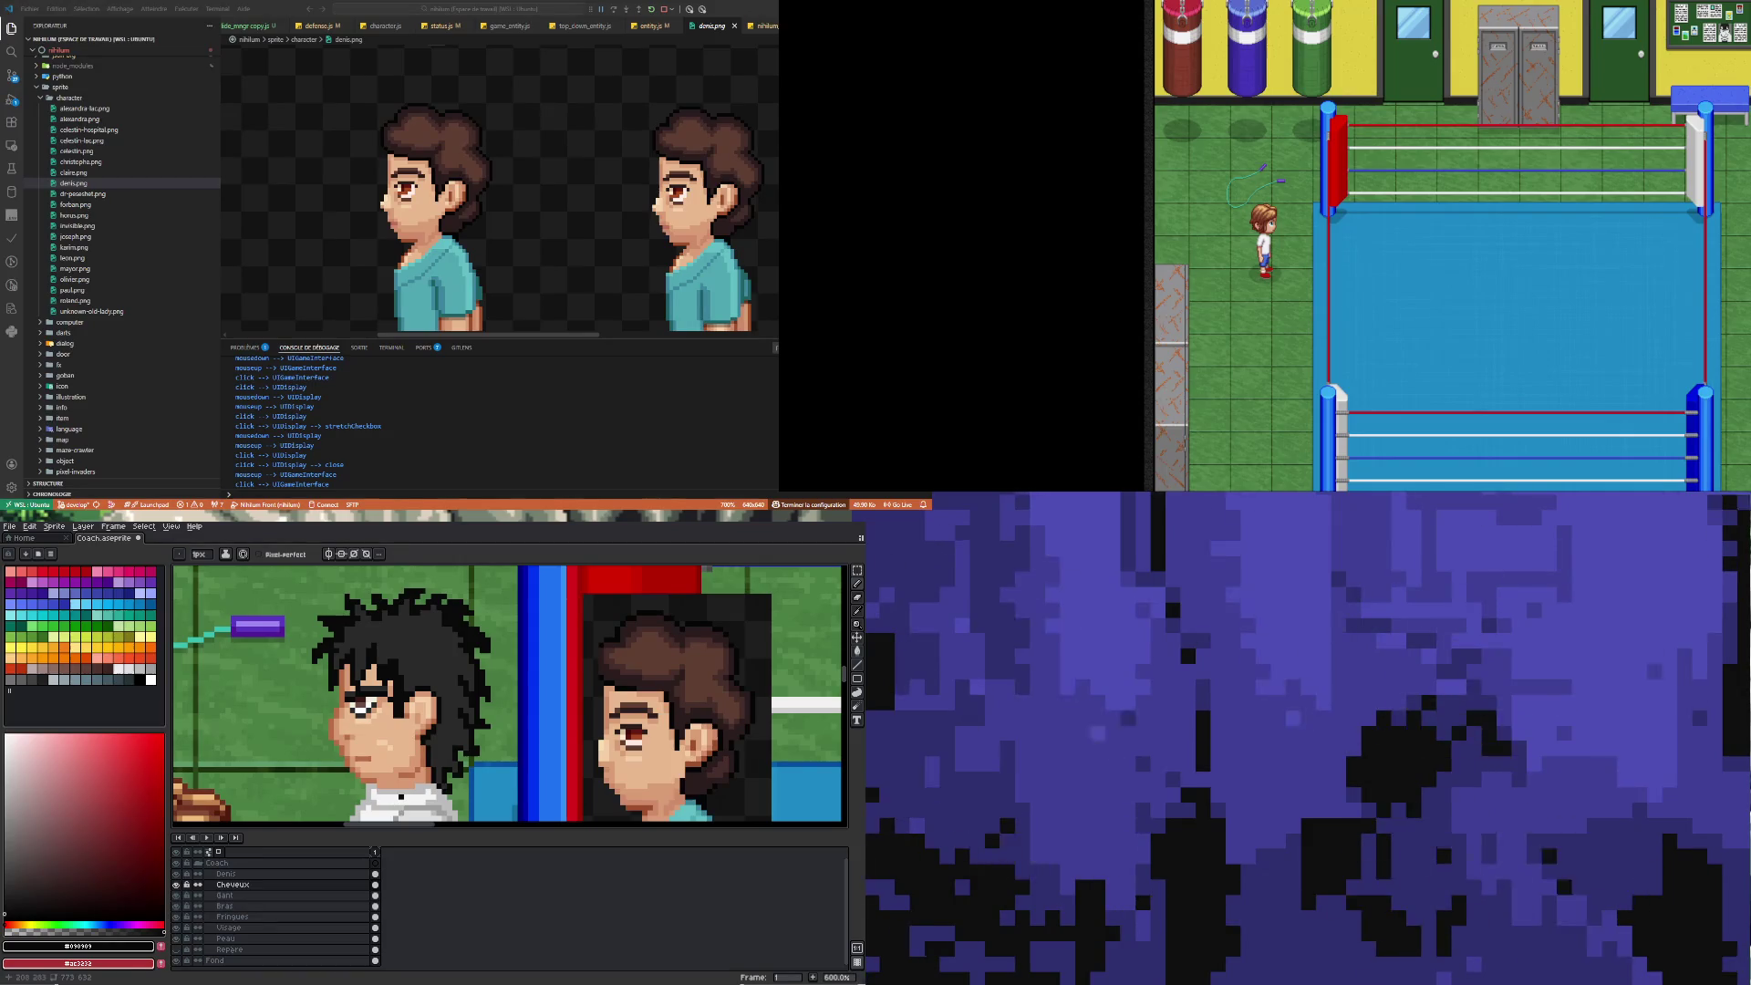
Fix stray pixels in the coach's spiky hair, nudging layer content with the Move tool
{"action": "scroll", "coordinate": [319, 638], "scroll_direction": "down", "scroll_amount": 4}
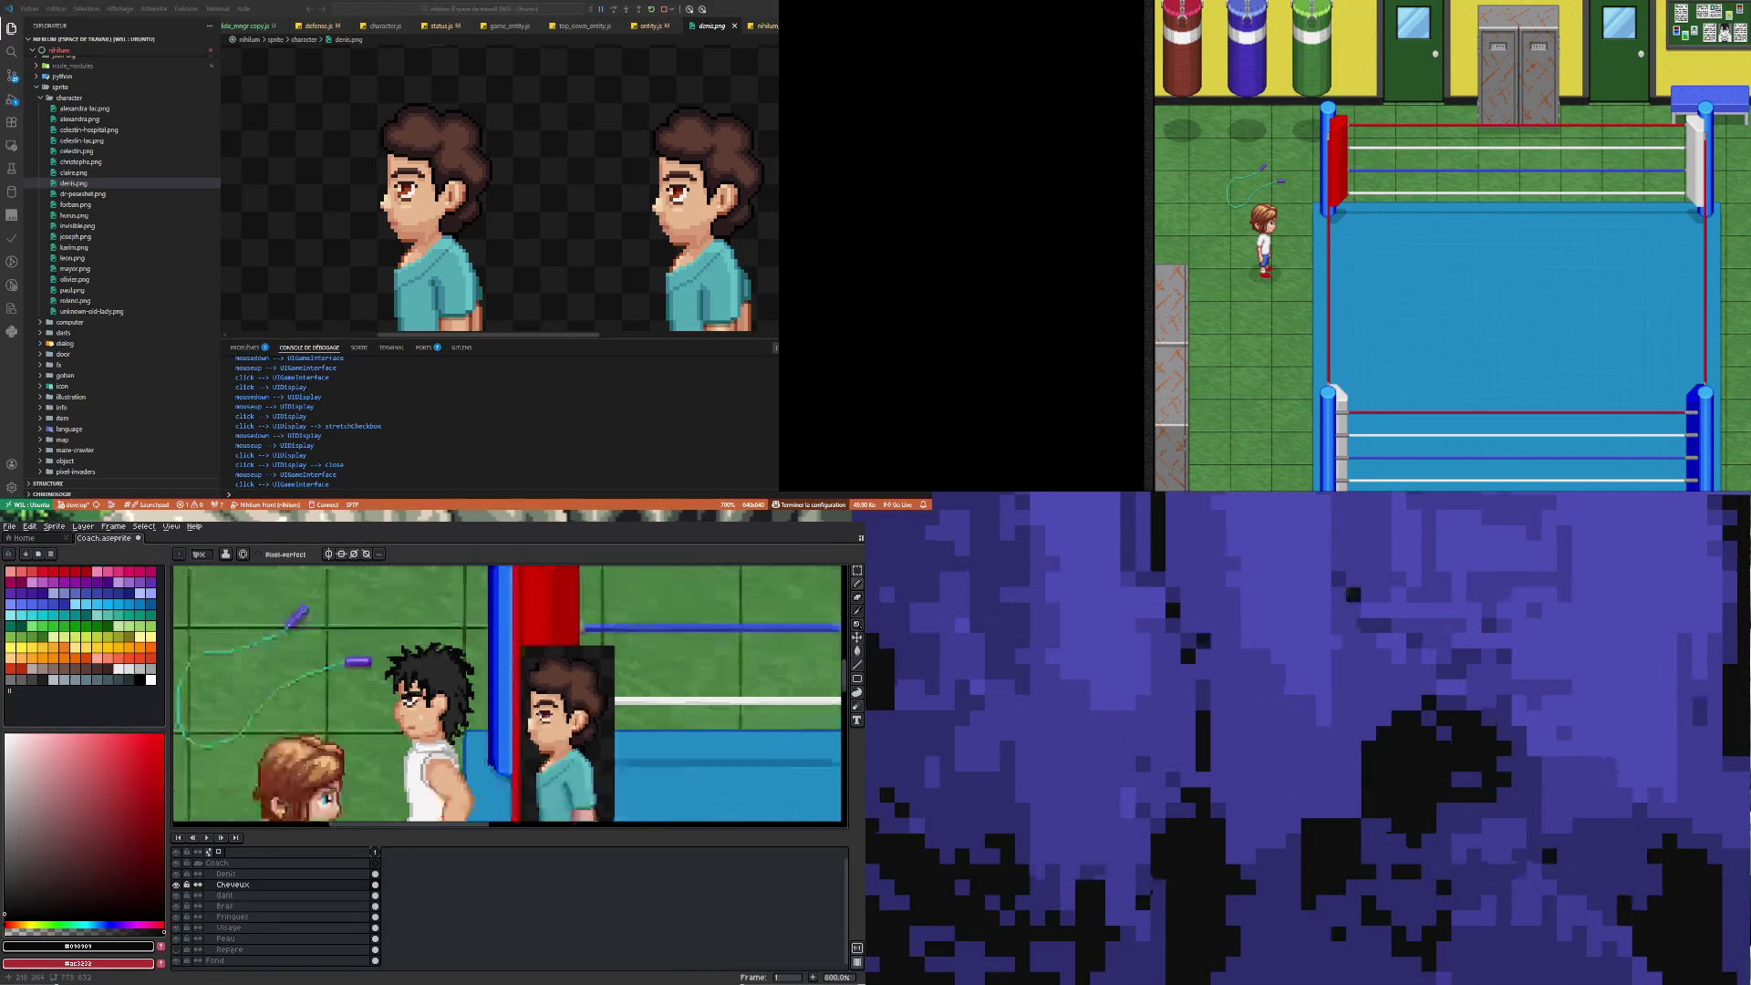
{"action": "scroll", "coordinate": [319, 639], "scroll_direction": "up", "scroll_amount": 5}
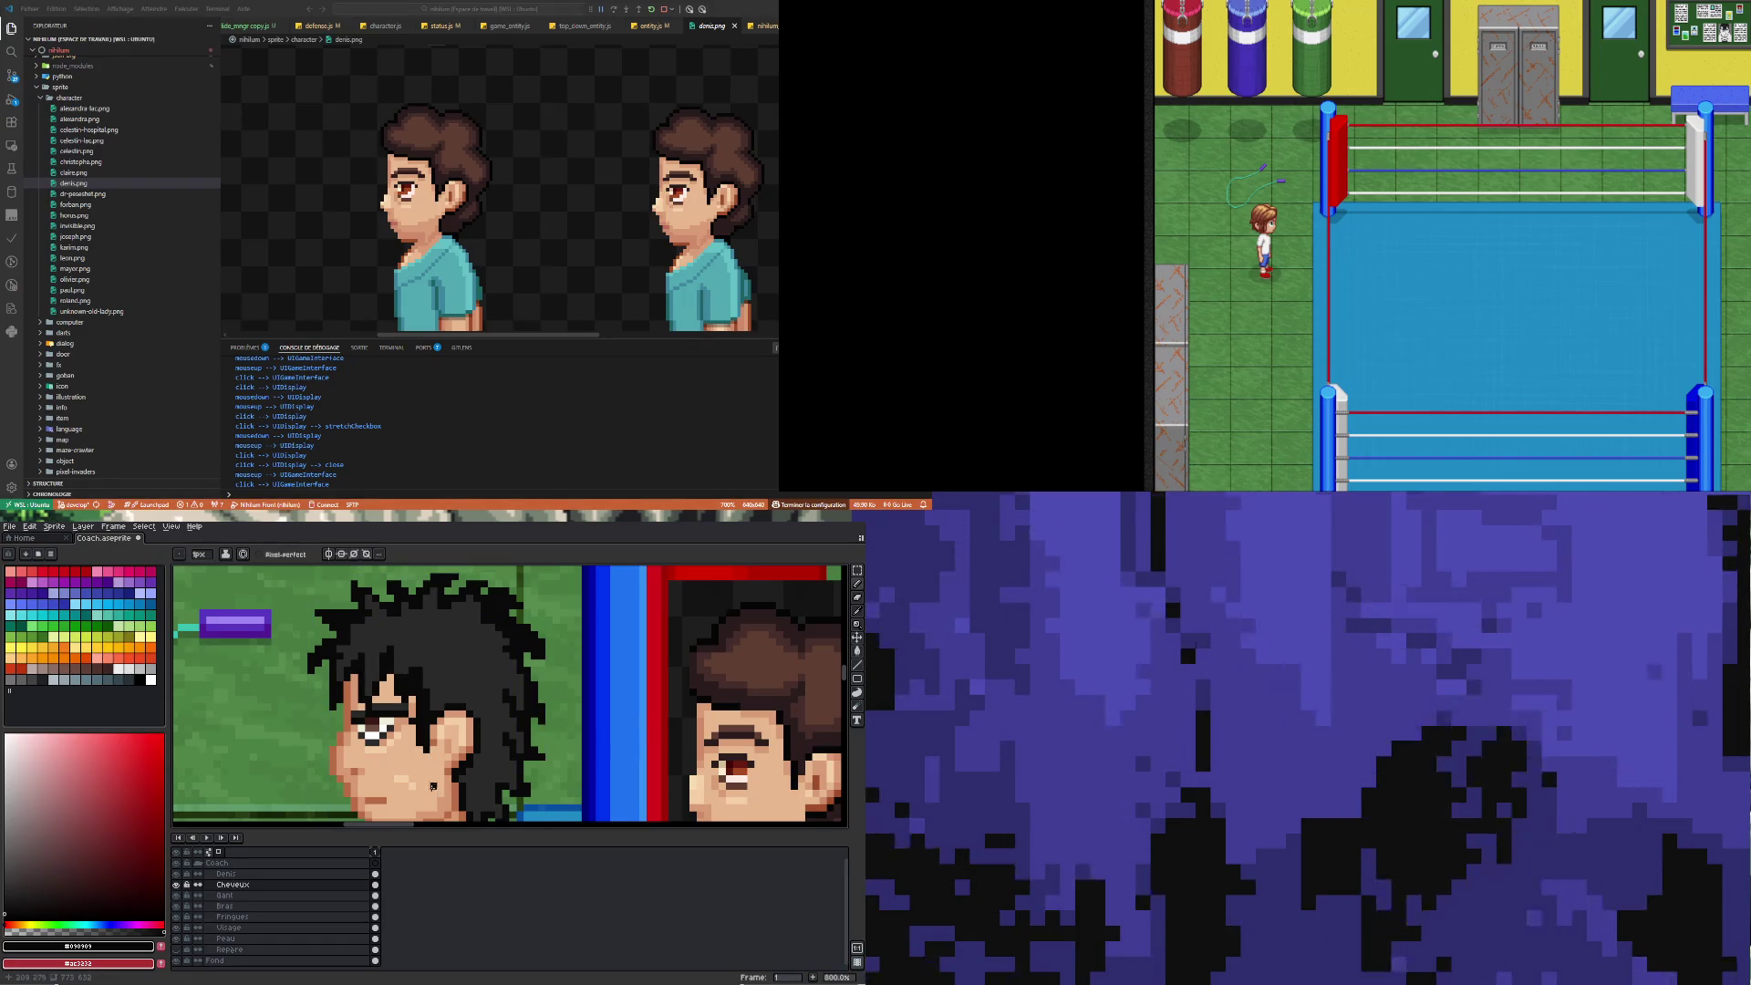
{"action": "scroll", "coordinate": [394, 792], "scroll_direction": "down", "scroll_amount": 3}
{"action": "scroll", "coordinate": [397, 757], "scroll_direction": "up", "scroll_amount": 3}
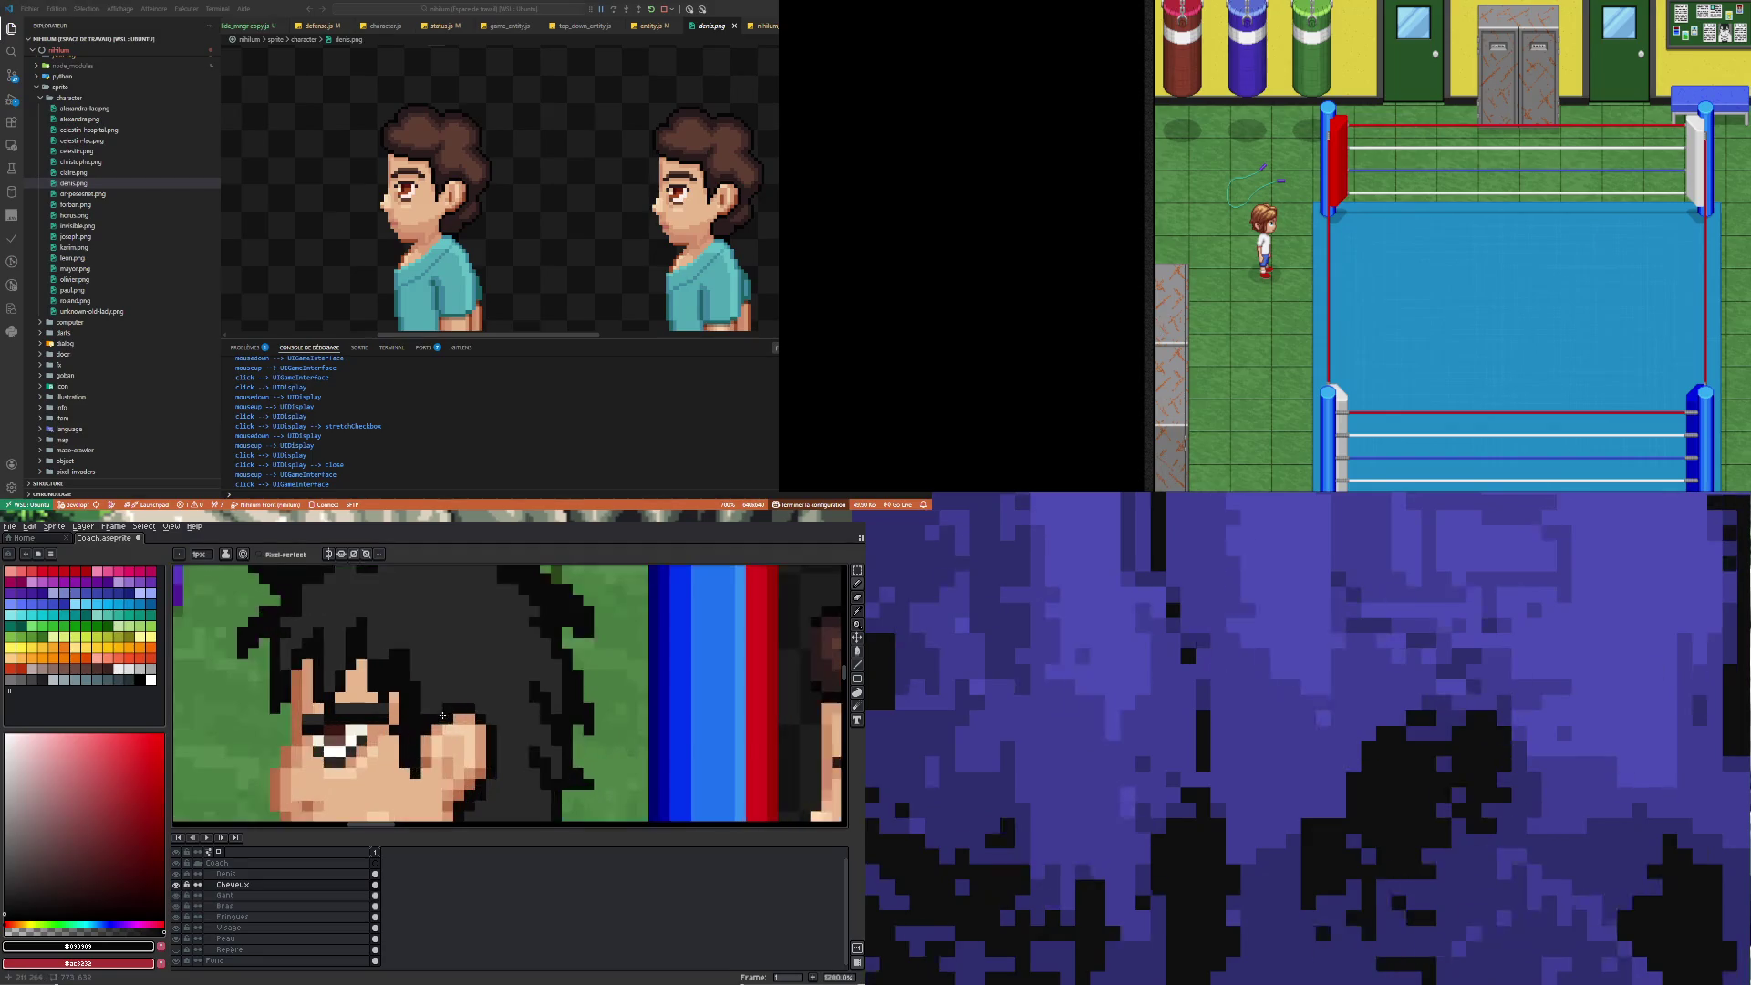
{"action": "key", "text": "b"}
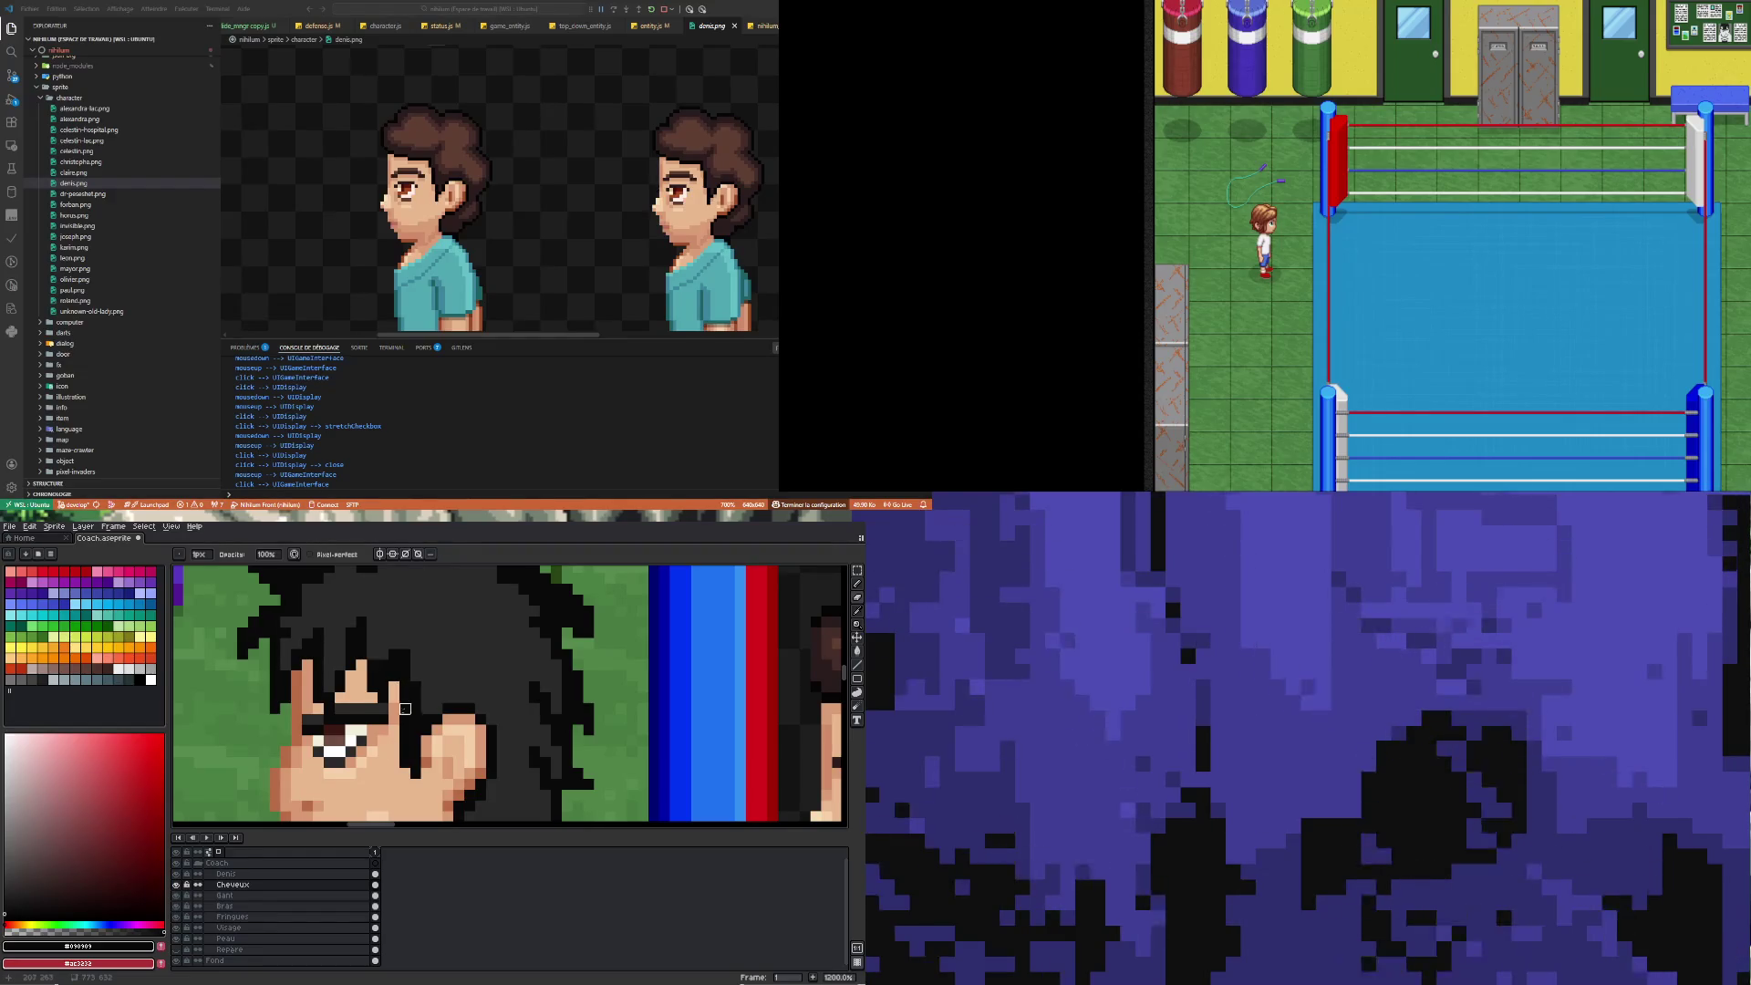
{"action": "key", "text": "v"}
{"action": "scroll", "coordinate": [410, 702], "scroll_direction": "down", "scroll_amount": 3}
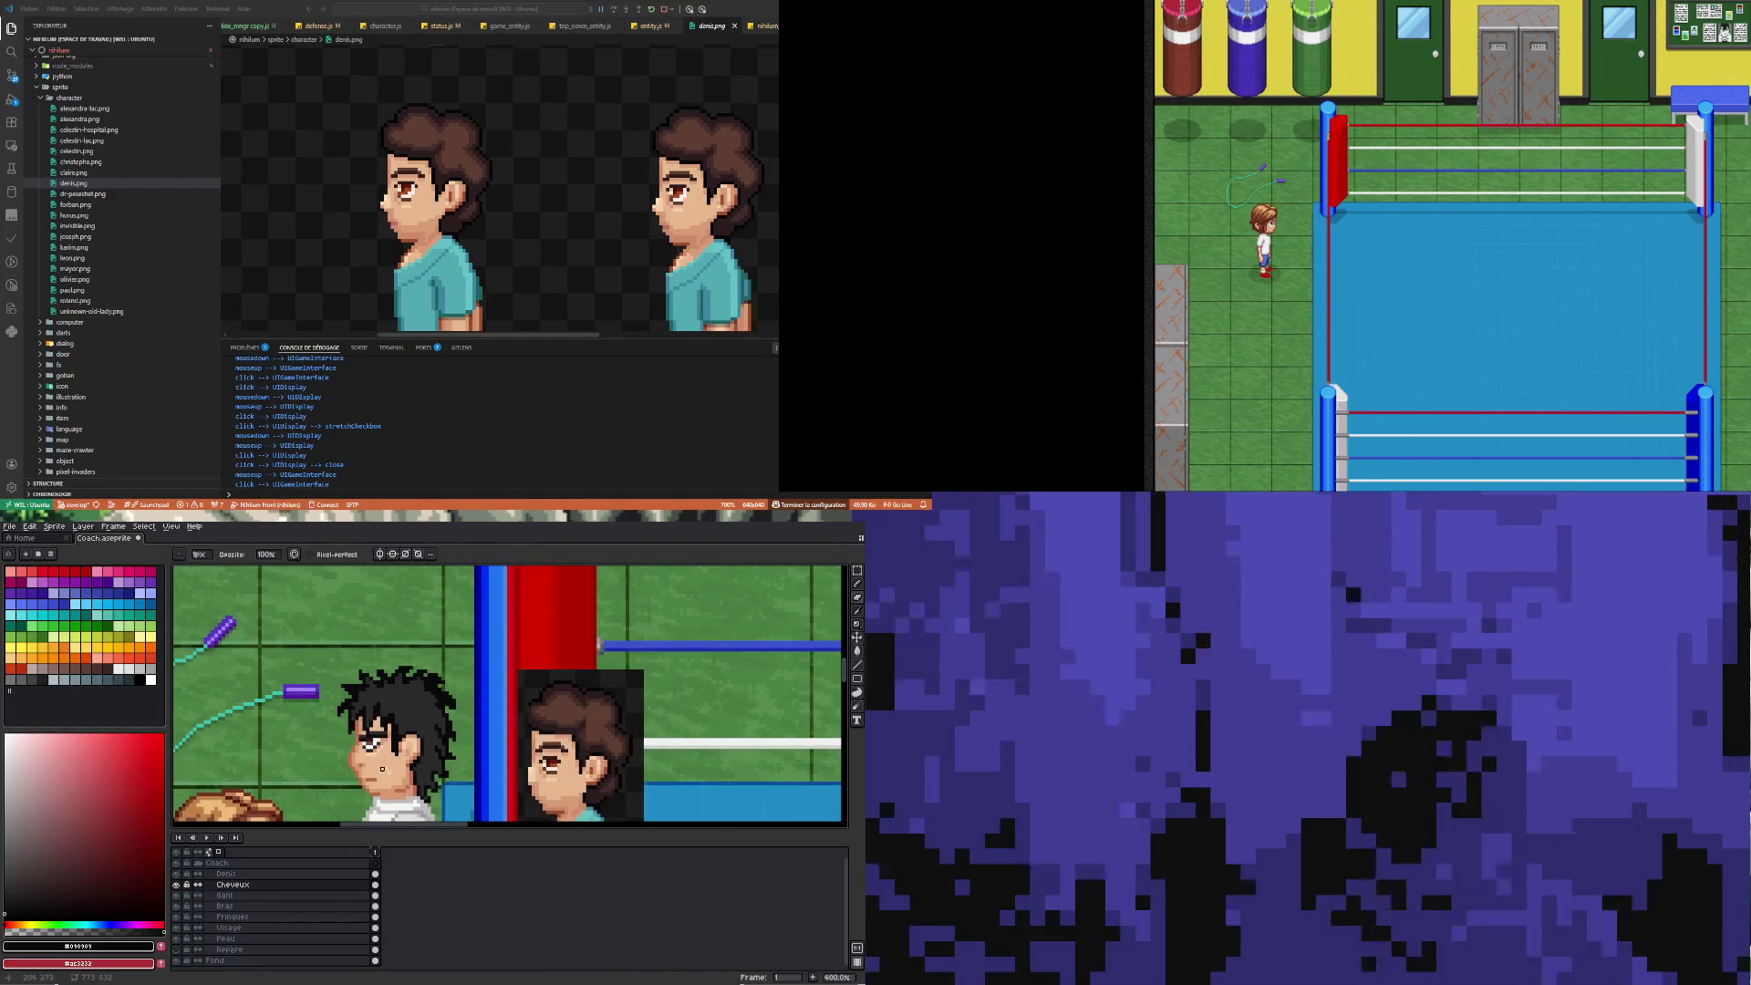
{"action": "key", "text": "b"}
{"action": "key", "text": "i"}
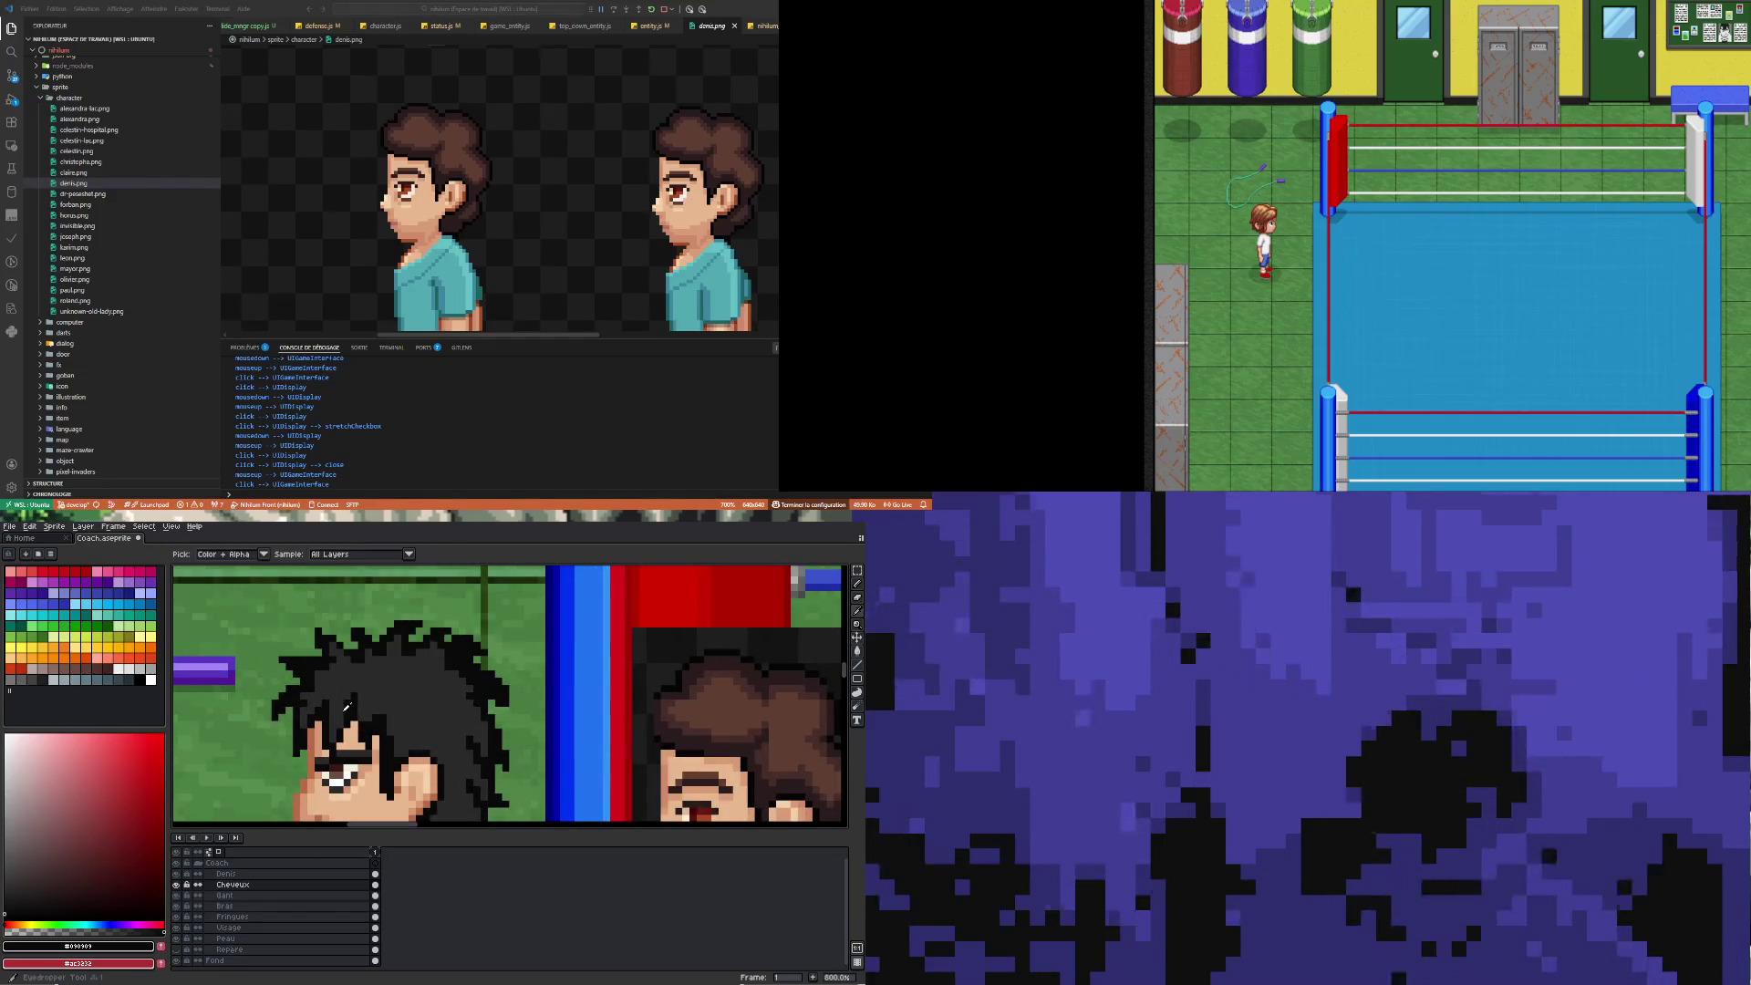
{"action": "key", "text": "b"}
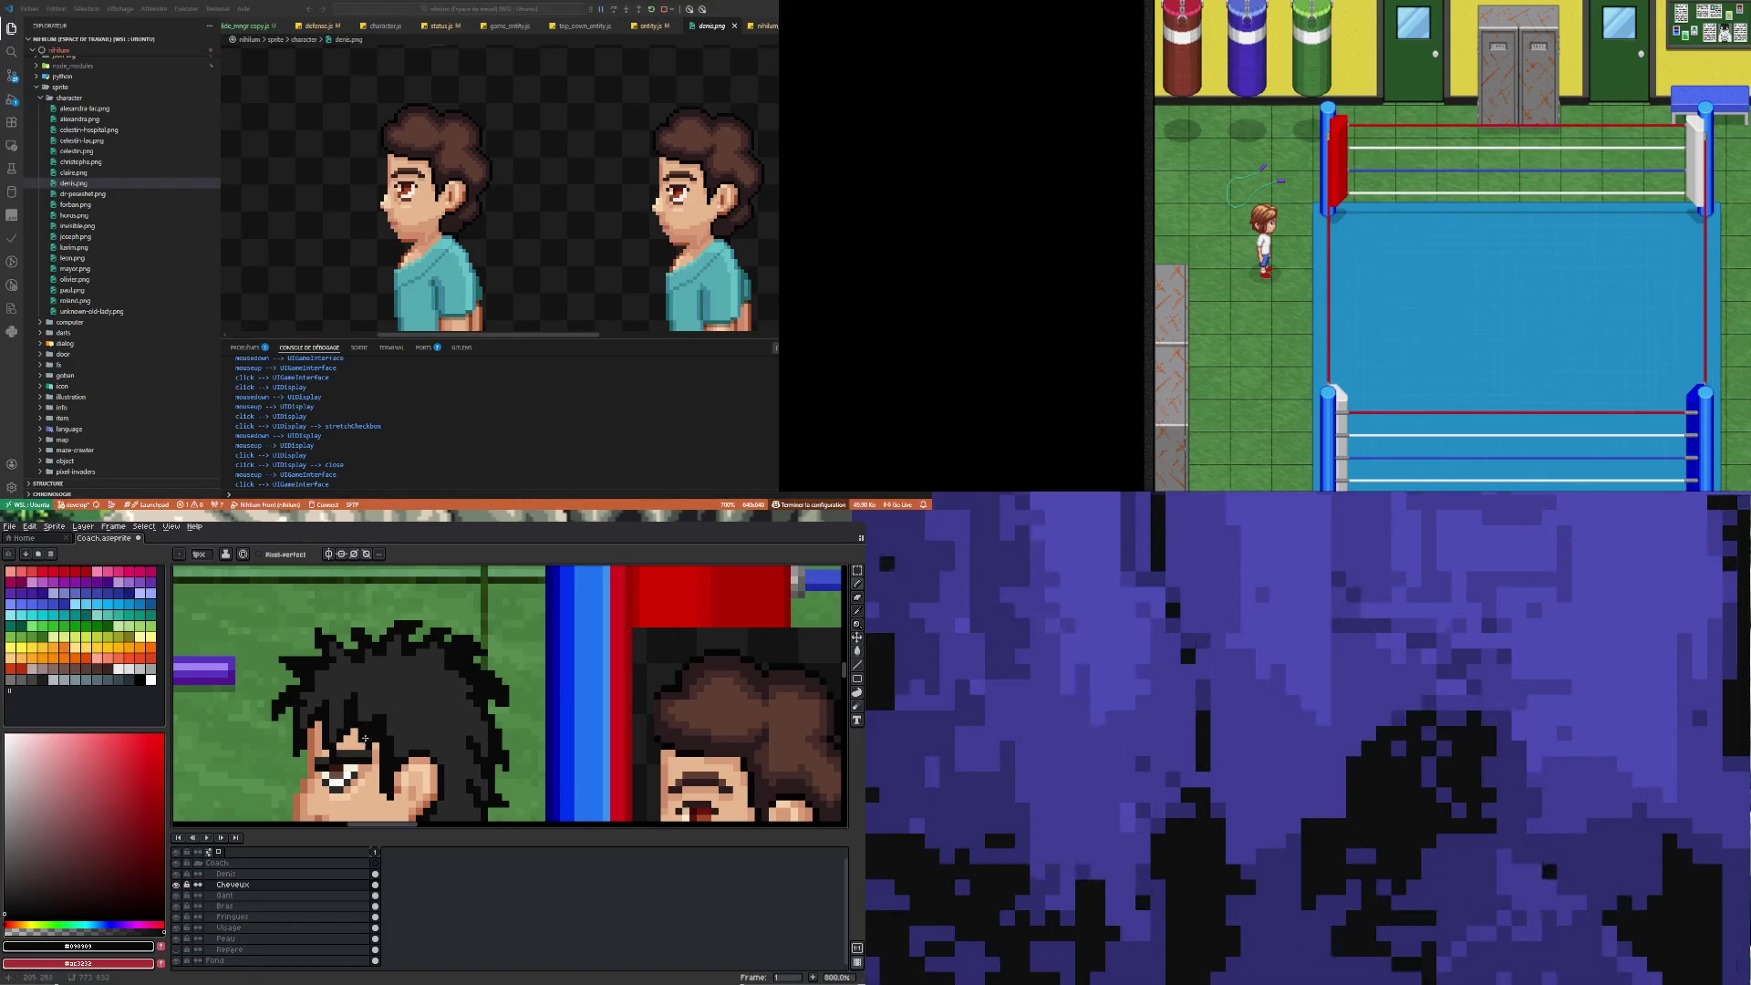
Inspect the head up close and pick the hair's dark grey shade
{"action": "scroll", "coordinate": [370, 744], "scroll_direction": "down", "scroll_amount": 2}
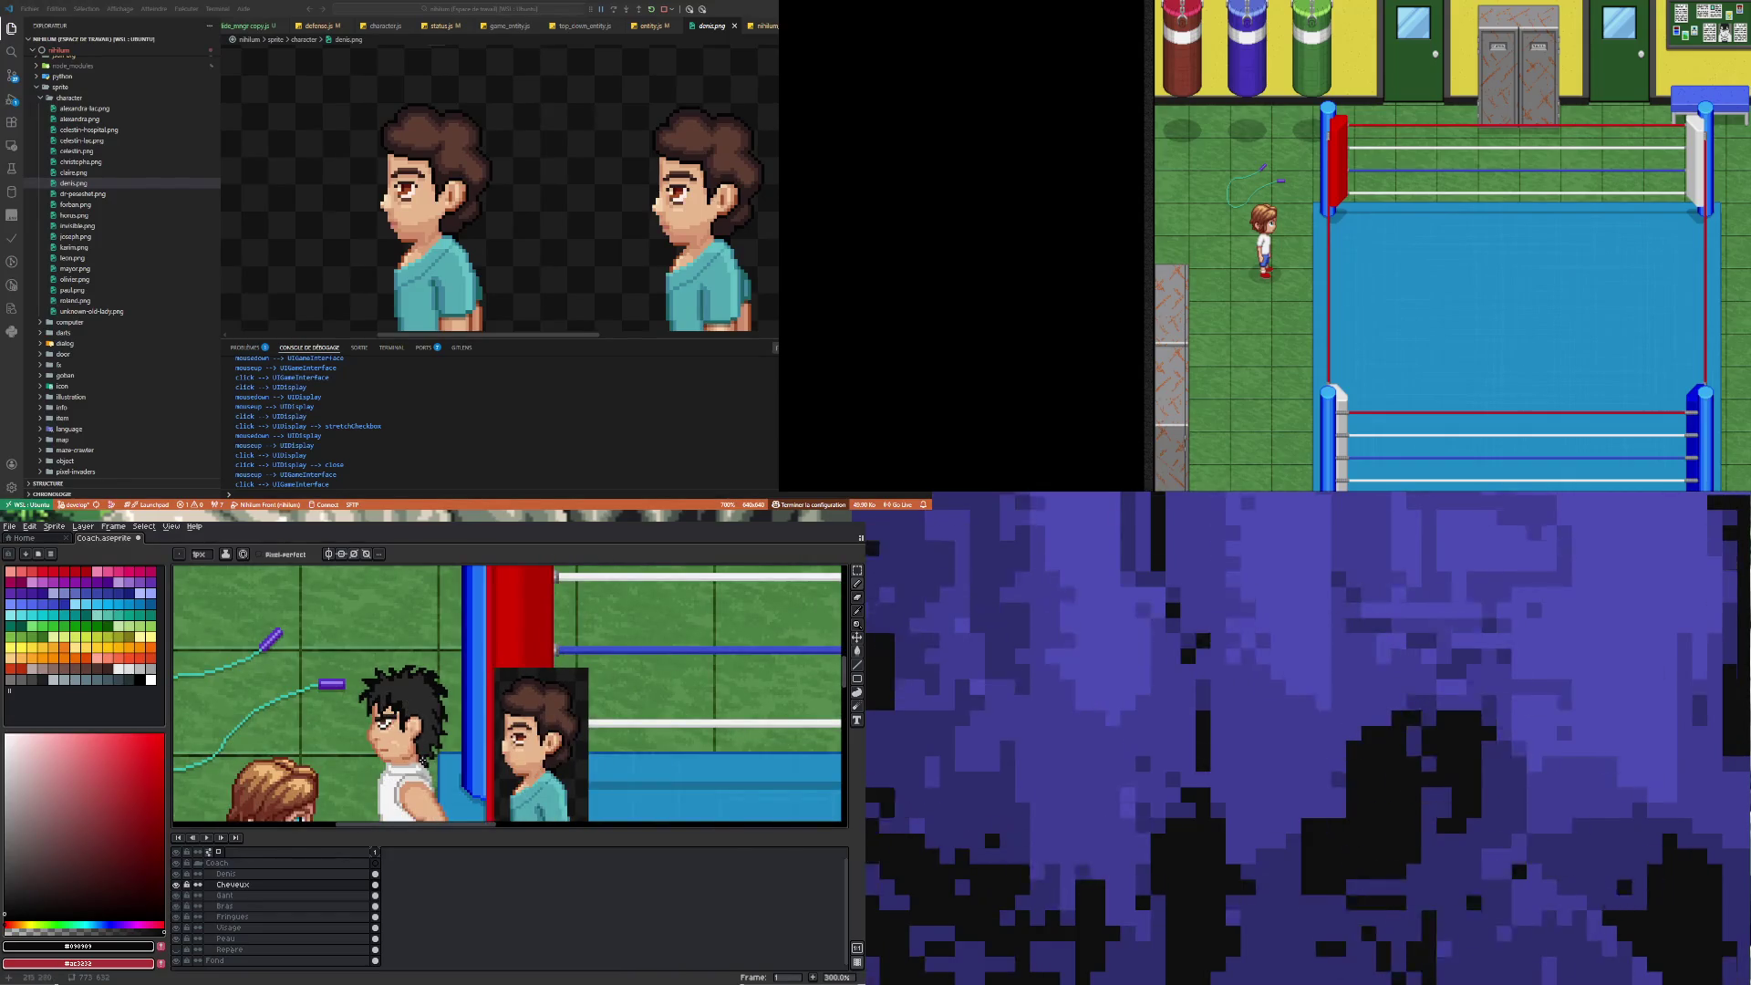
{"action": "scroll", "coordinate": [413, 718], "scroll_direction": "up", "scroll_amount": 1}
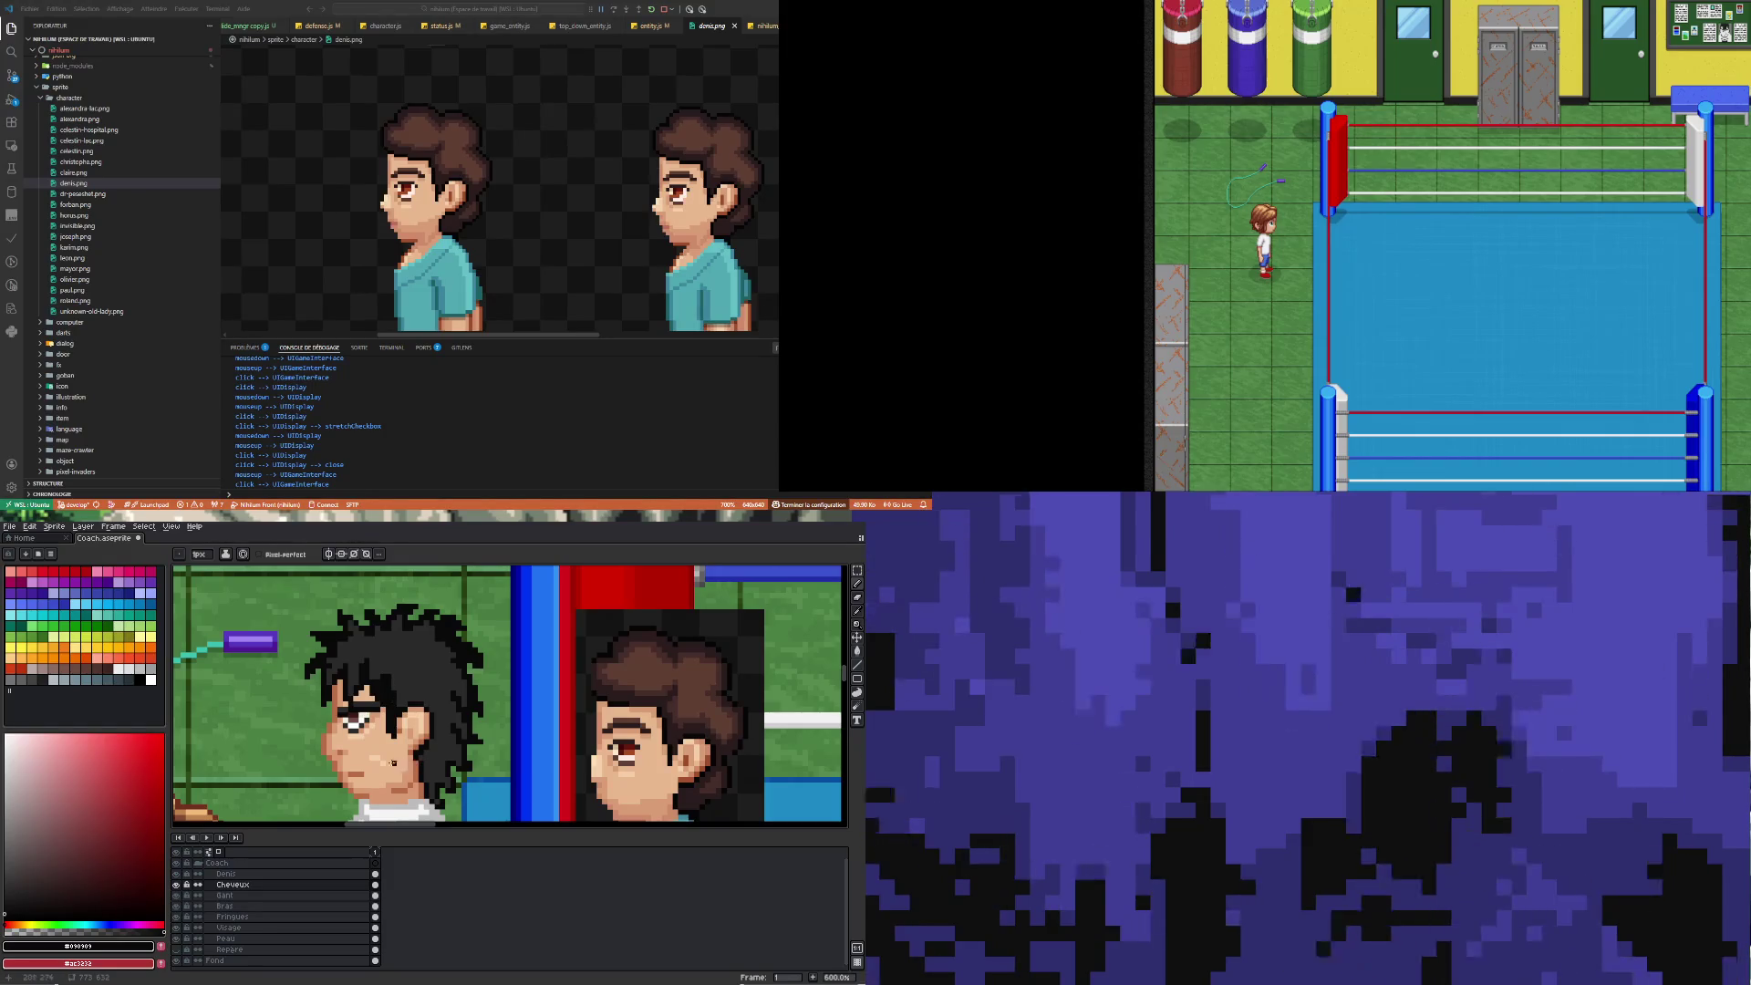
{"action": "scroll", "coordinate": [370, 730], "scroll_direction": "down", "scroll_amount": 1}
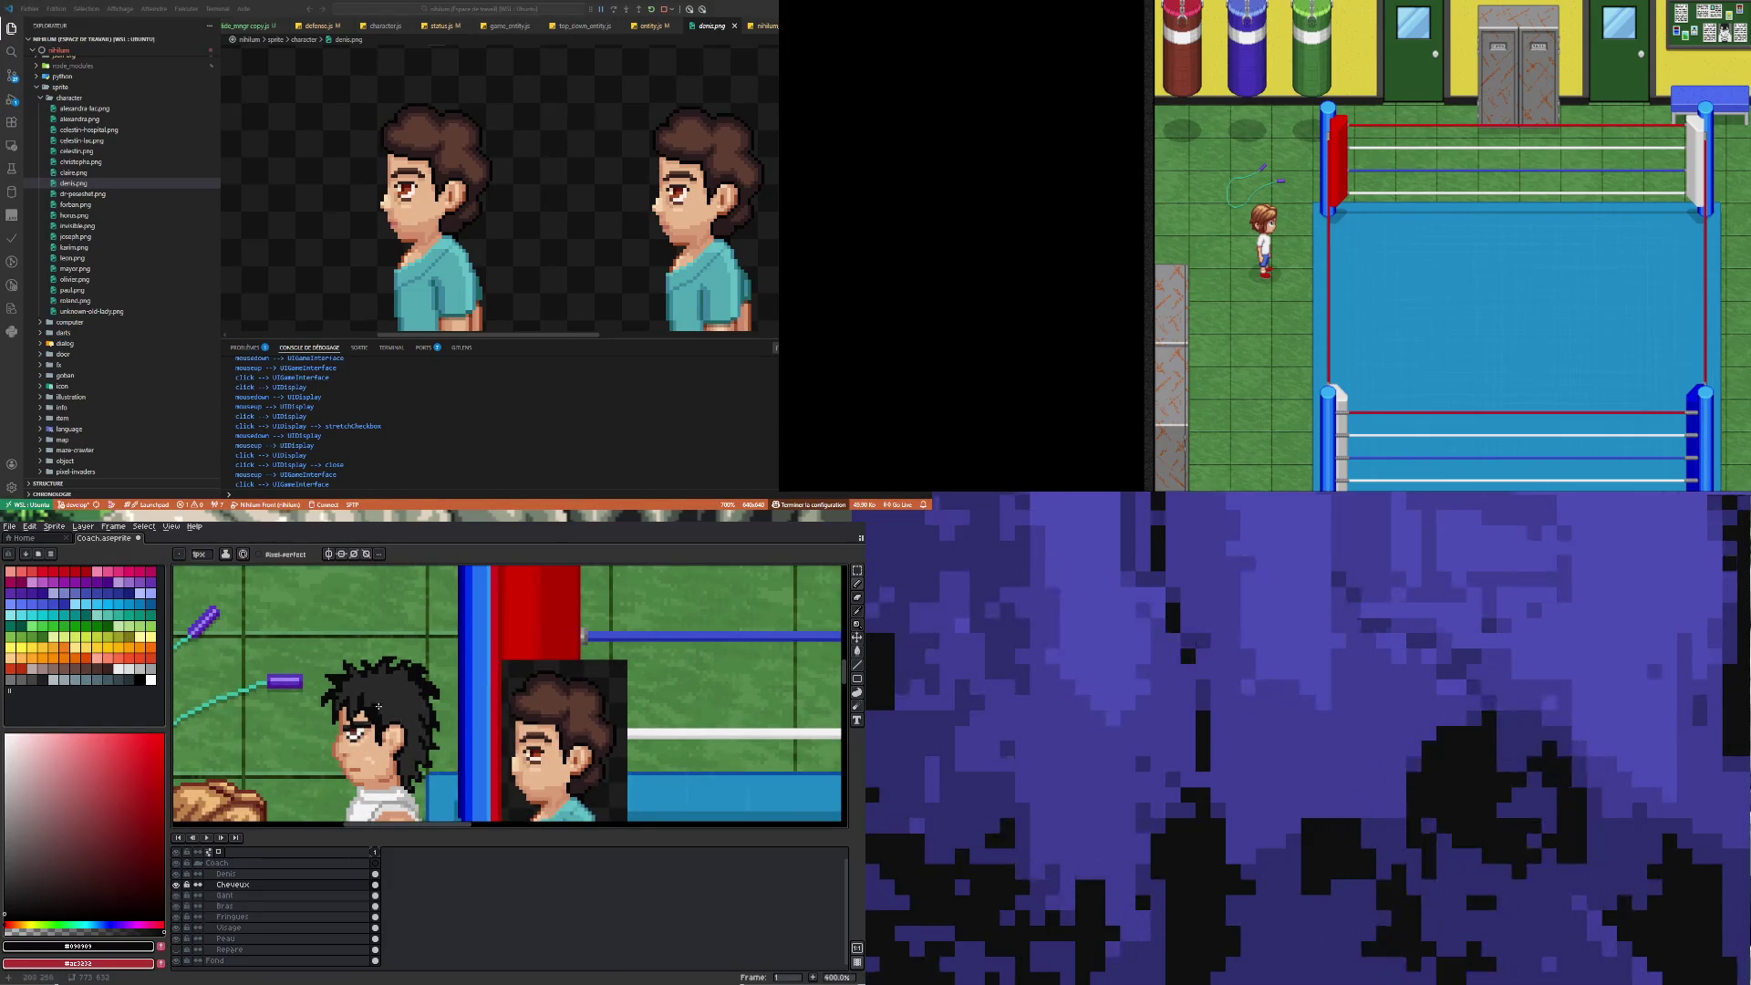
{"action": "scroll", "coordinate": [364, 744], "scroll_direction": "up", "scroll_amount": 2}
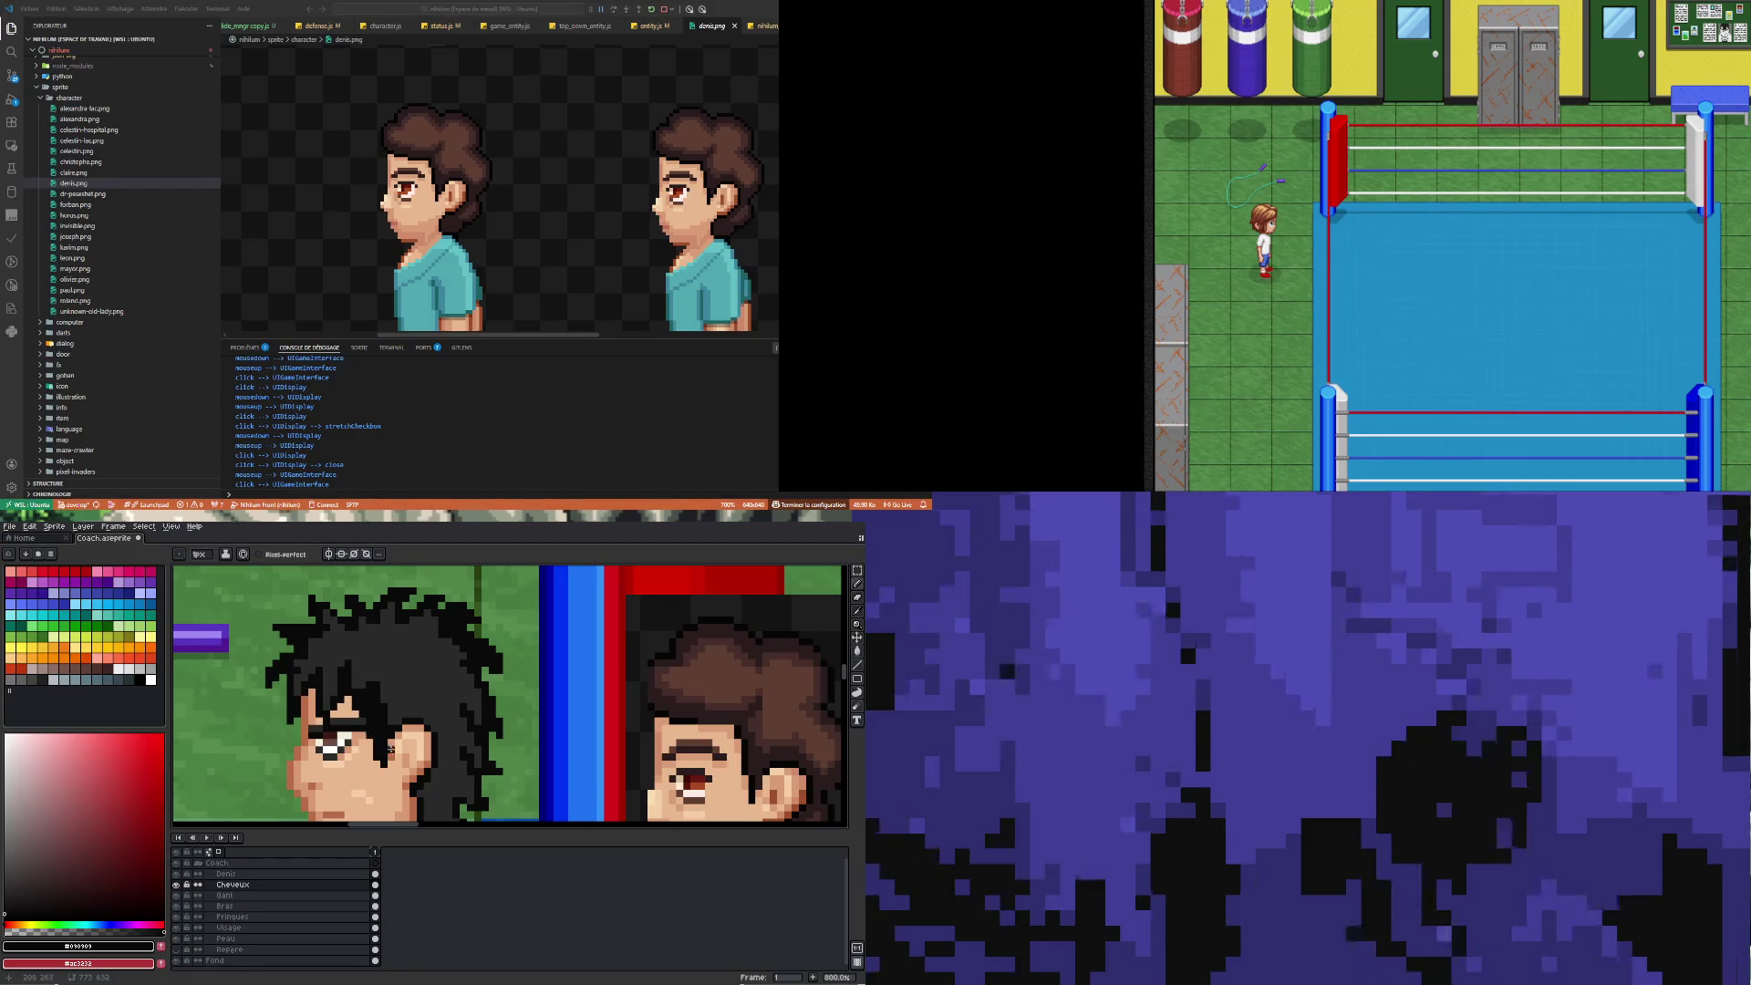
{"action": "scroll", "coordinate": [411, 789], "scroll_direction": "down", "scroll_amount": 4}
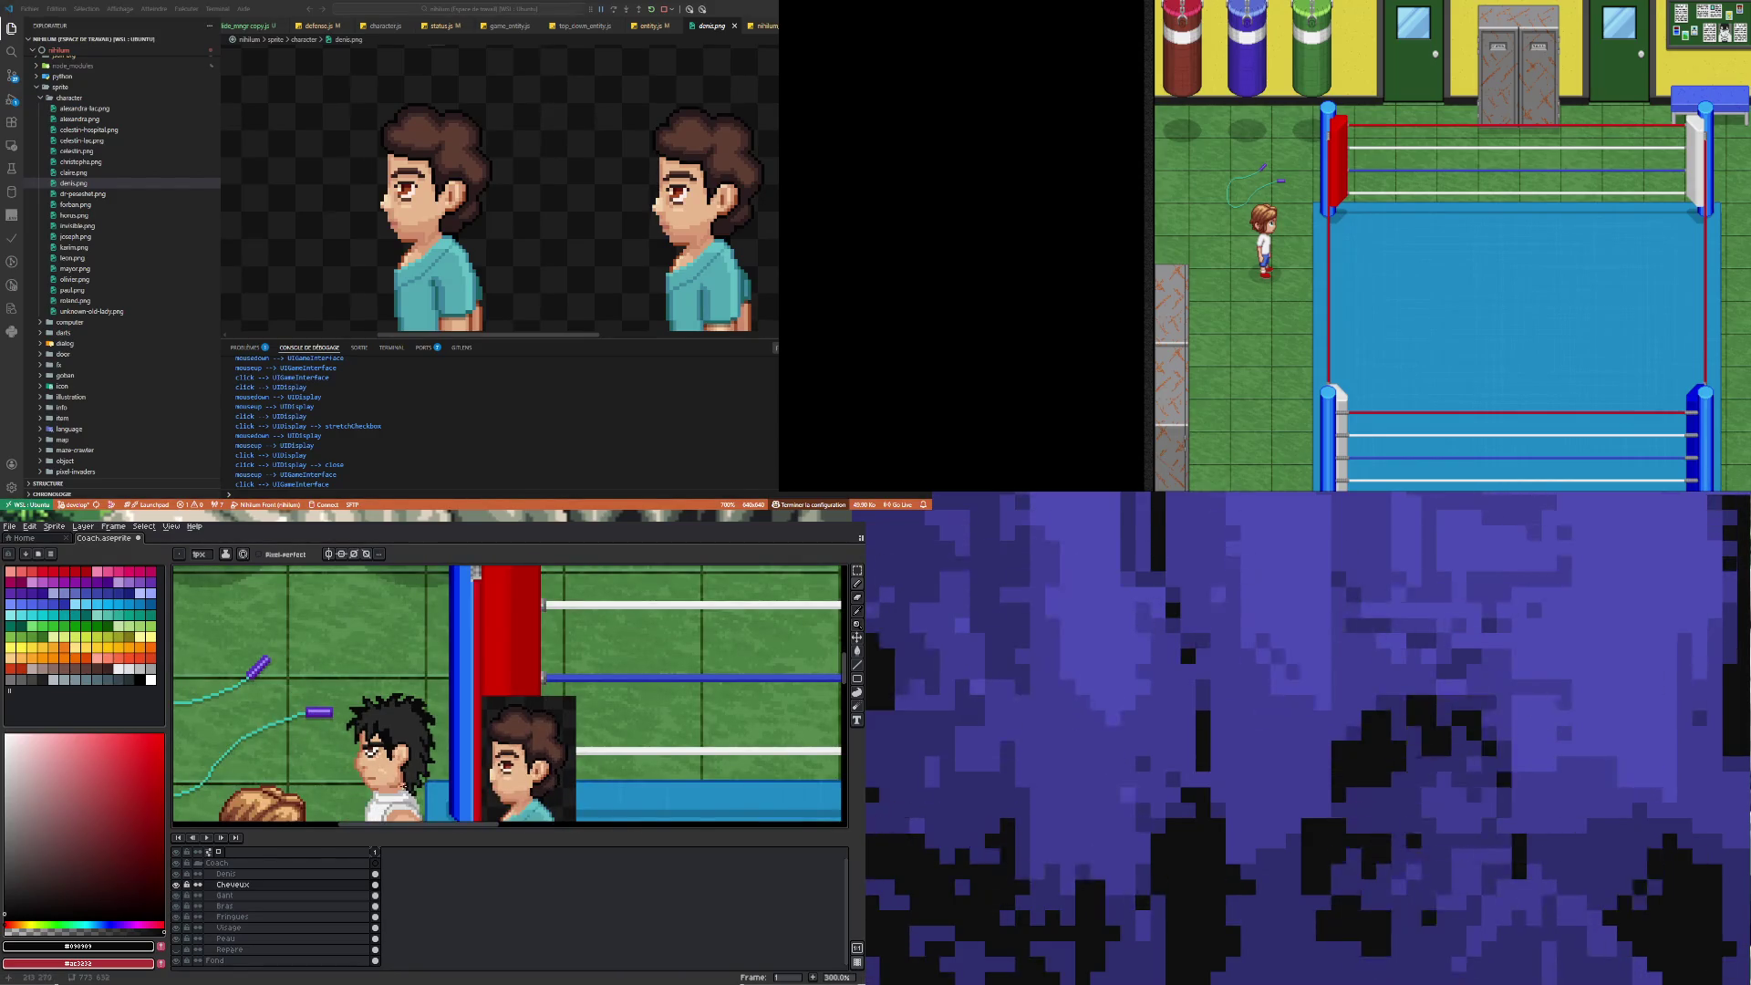
{"action": "scroll", "coordinate": [398, 750], "scroll_direction": "up", "scroll_amount": 2}
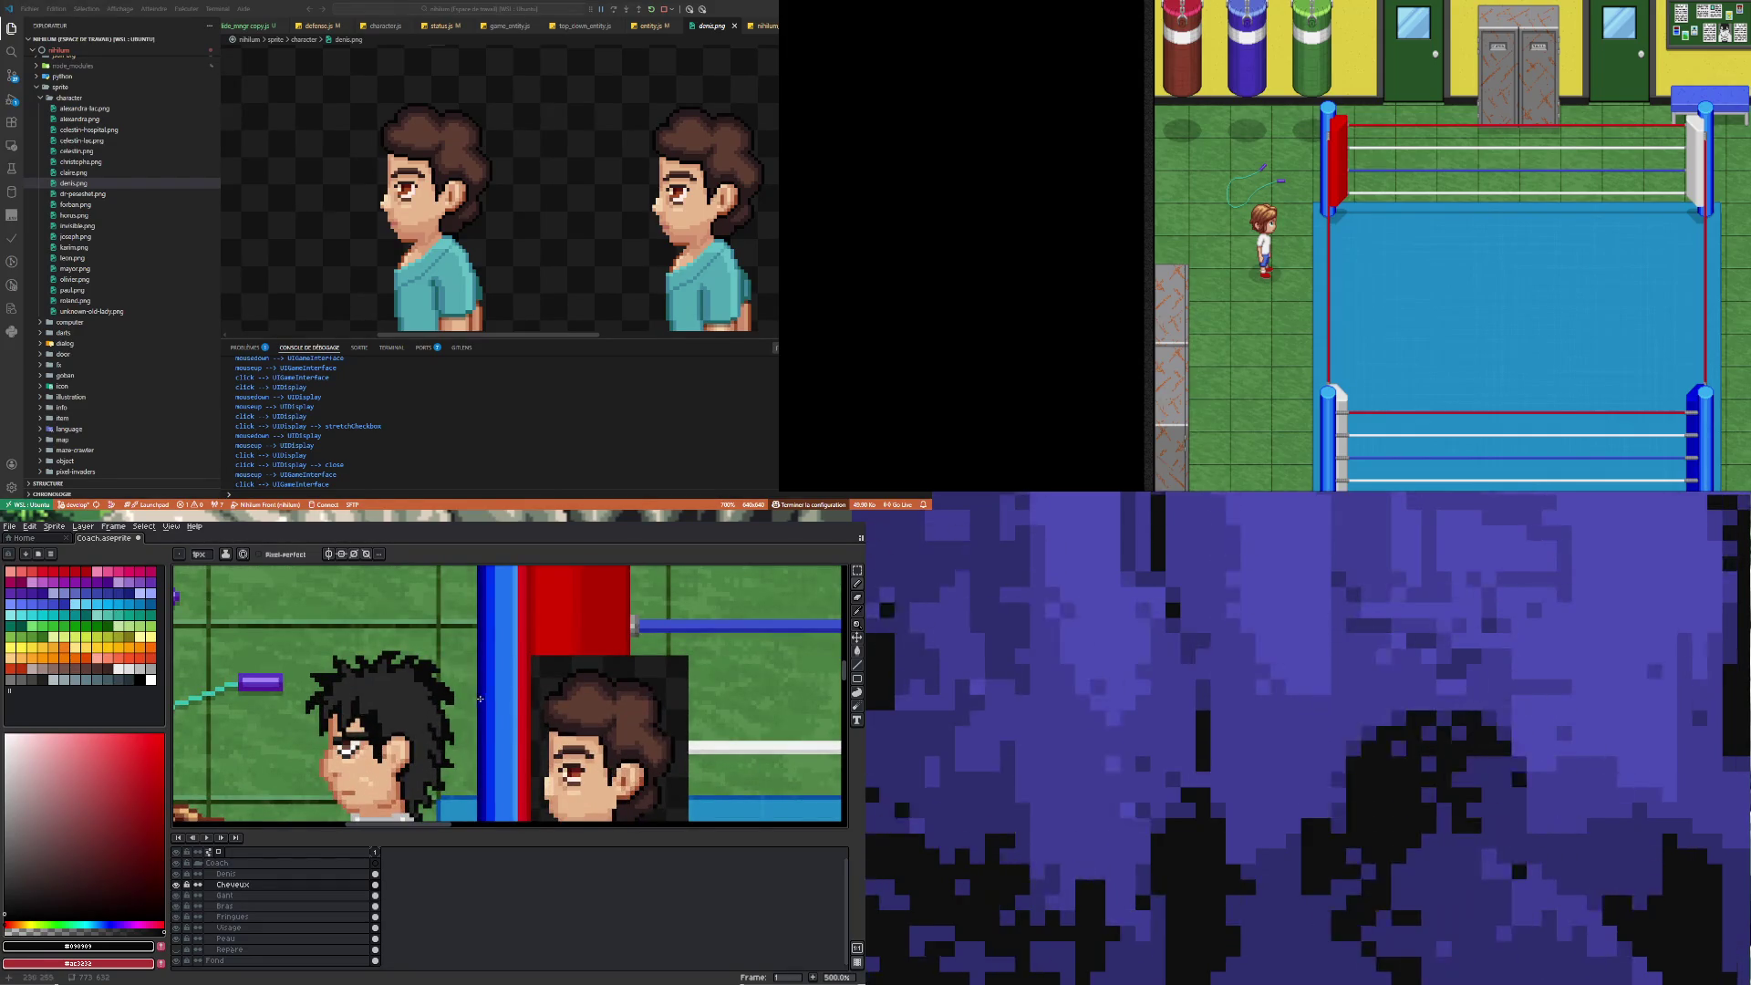
{"action": "scroll", "coordinate": [467, 699], "scroll_direction": "down", "scroll_amount": 2}
{"action": "scroll", "coordinate": [430, 737], "scroll_direction": "up", "scroll_amount": 4}
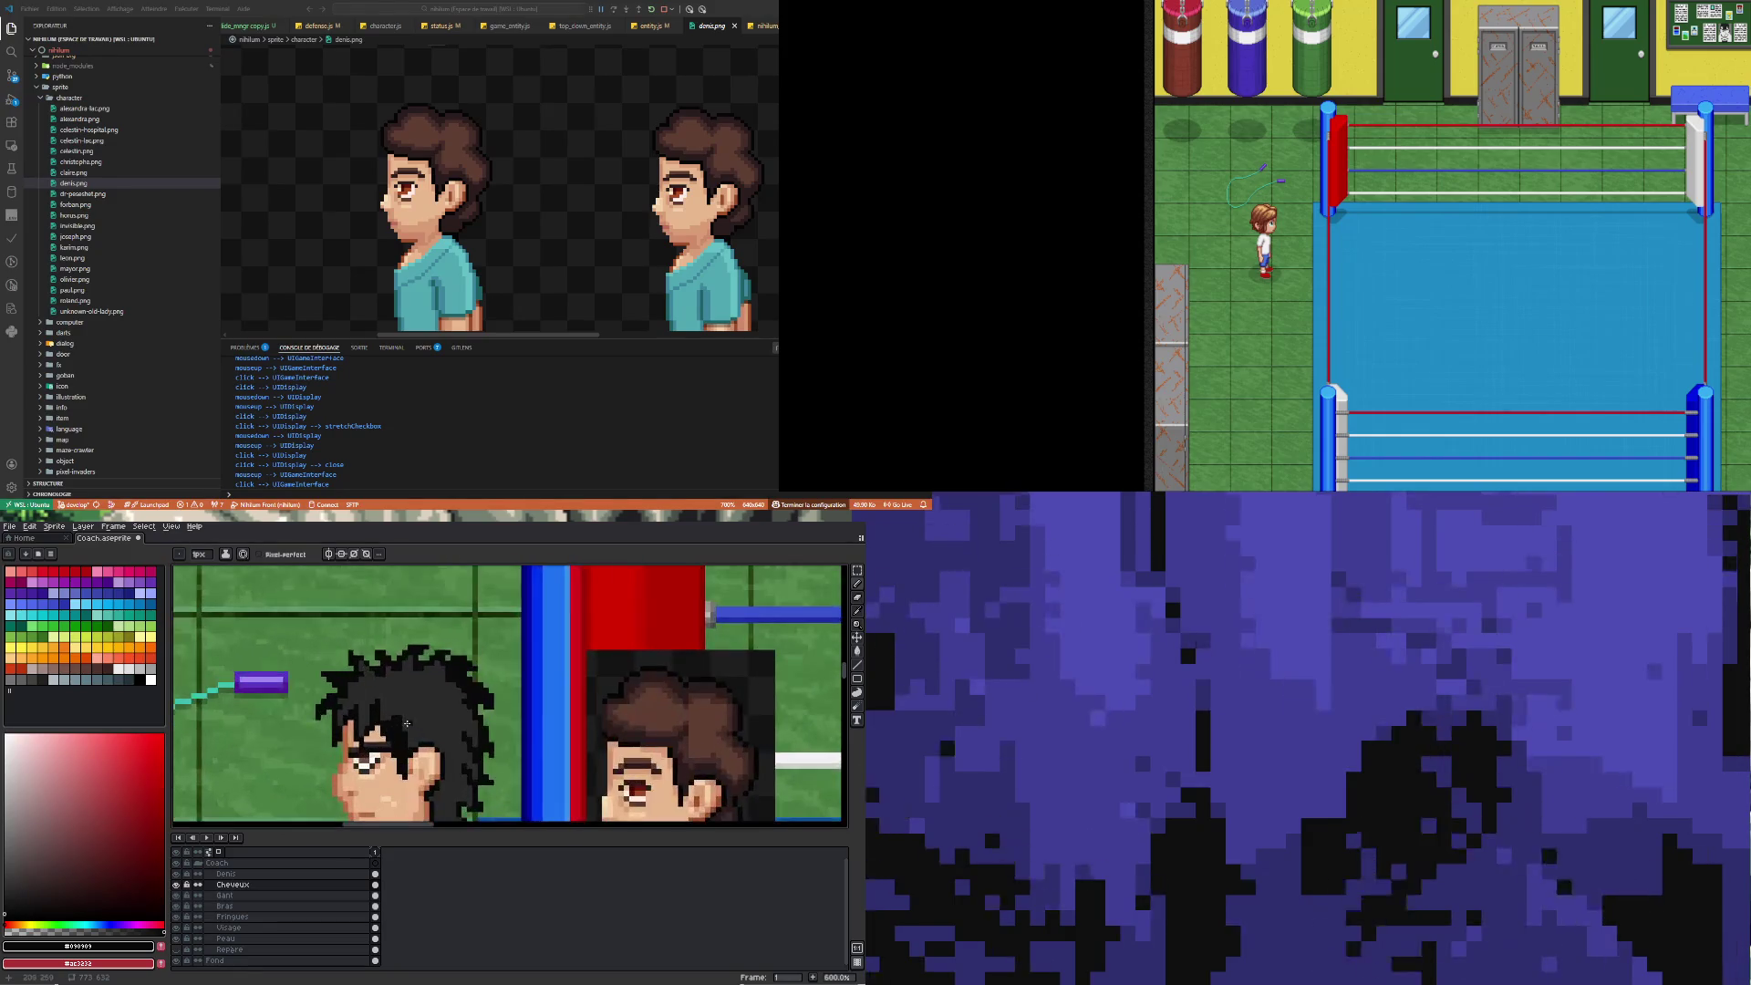
{"action": "left_click", "coordinate": [426, 724], "text": "alt"}
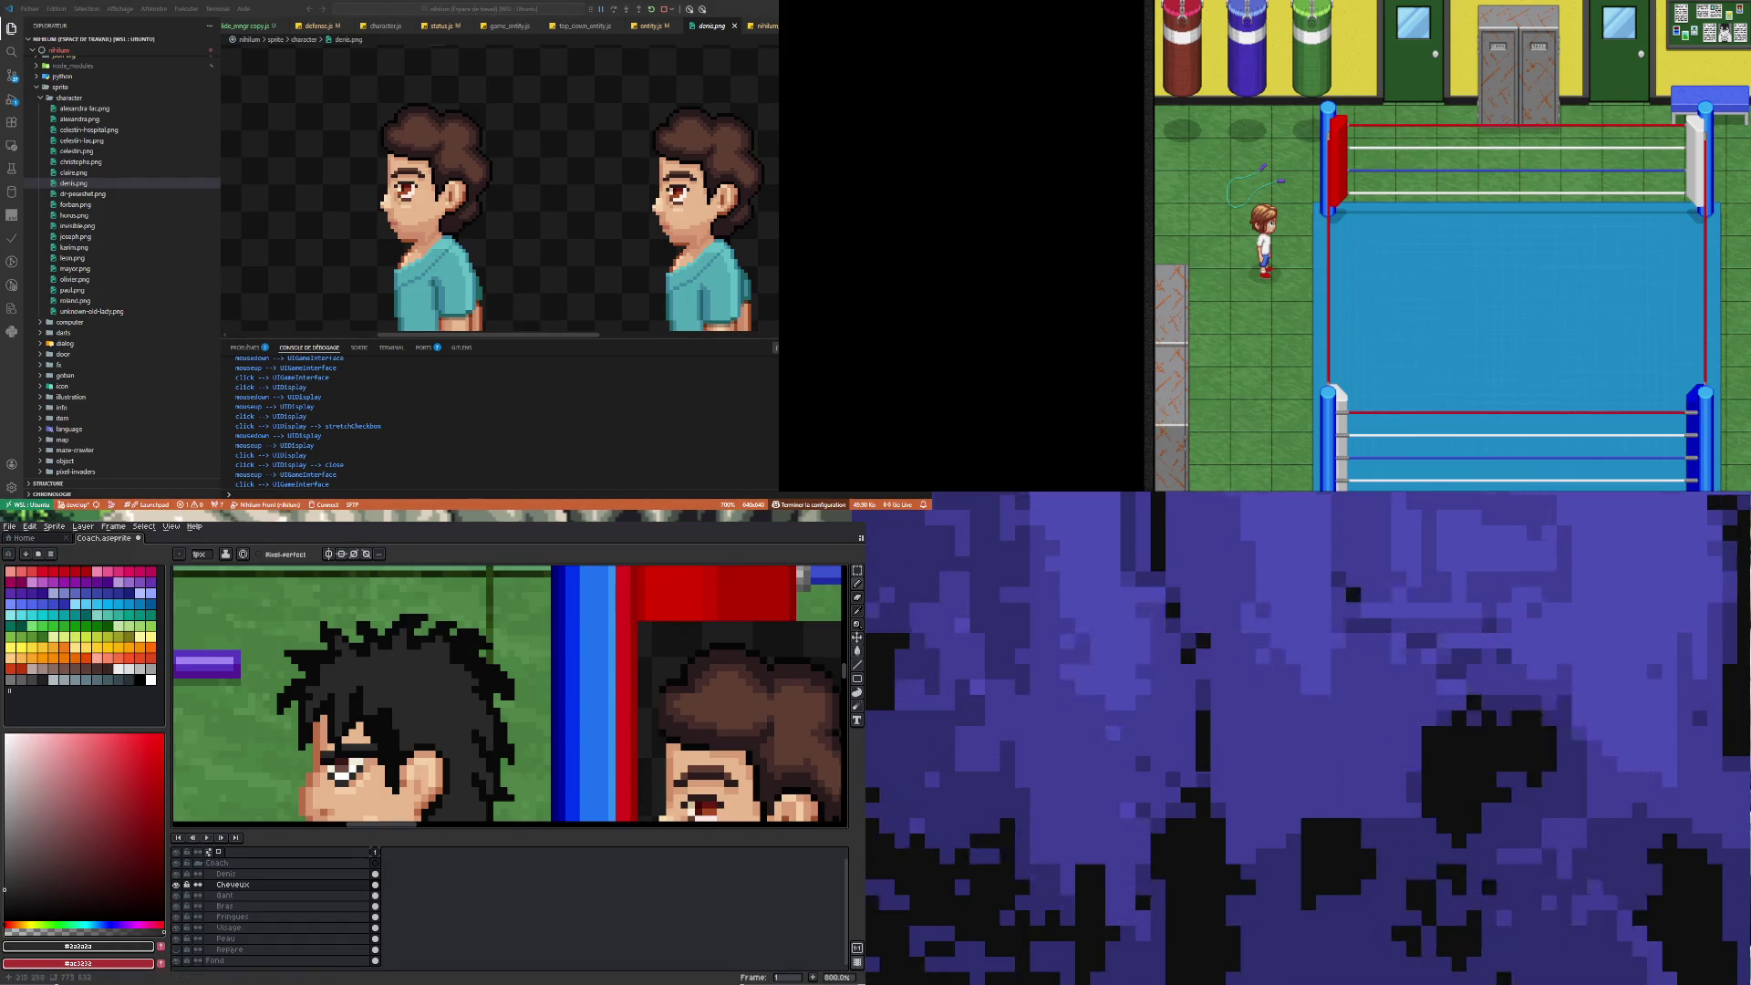
{"action": "scroll", "coordinate": [575, 791], "scroll_direction": "down", "scroll_amount": 3}
{"action": "left_click", "coordinate": [228, 927]}
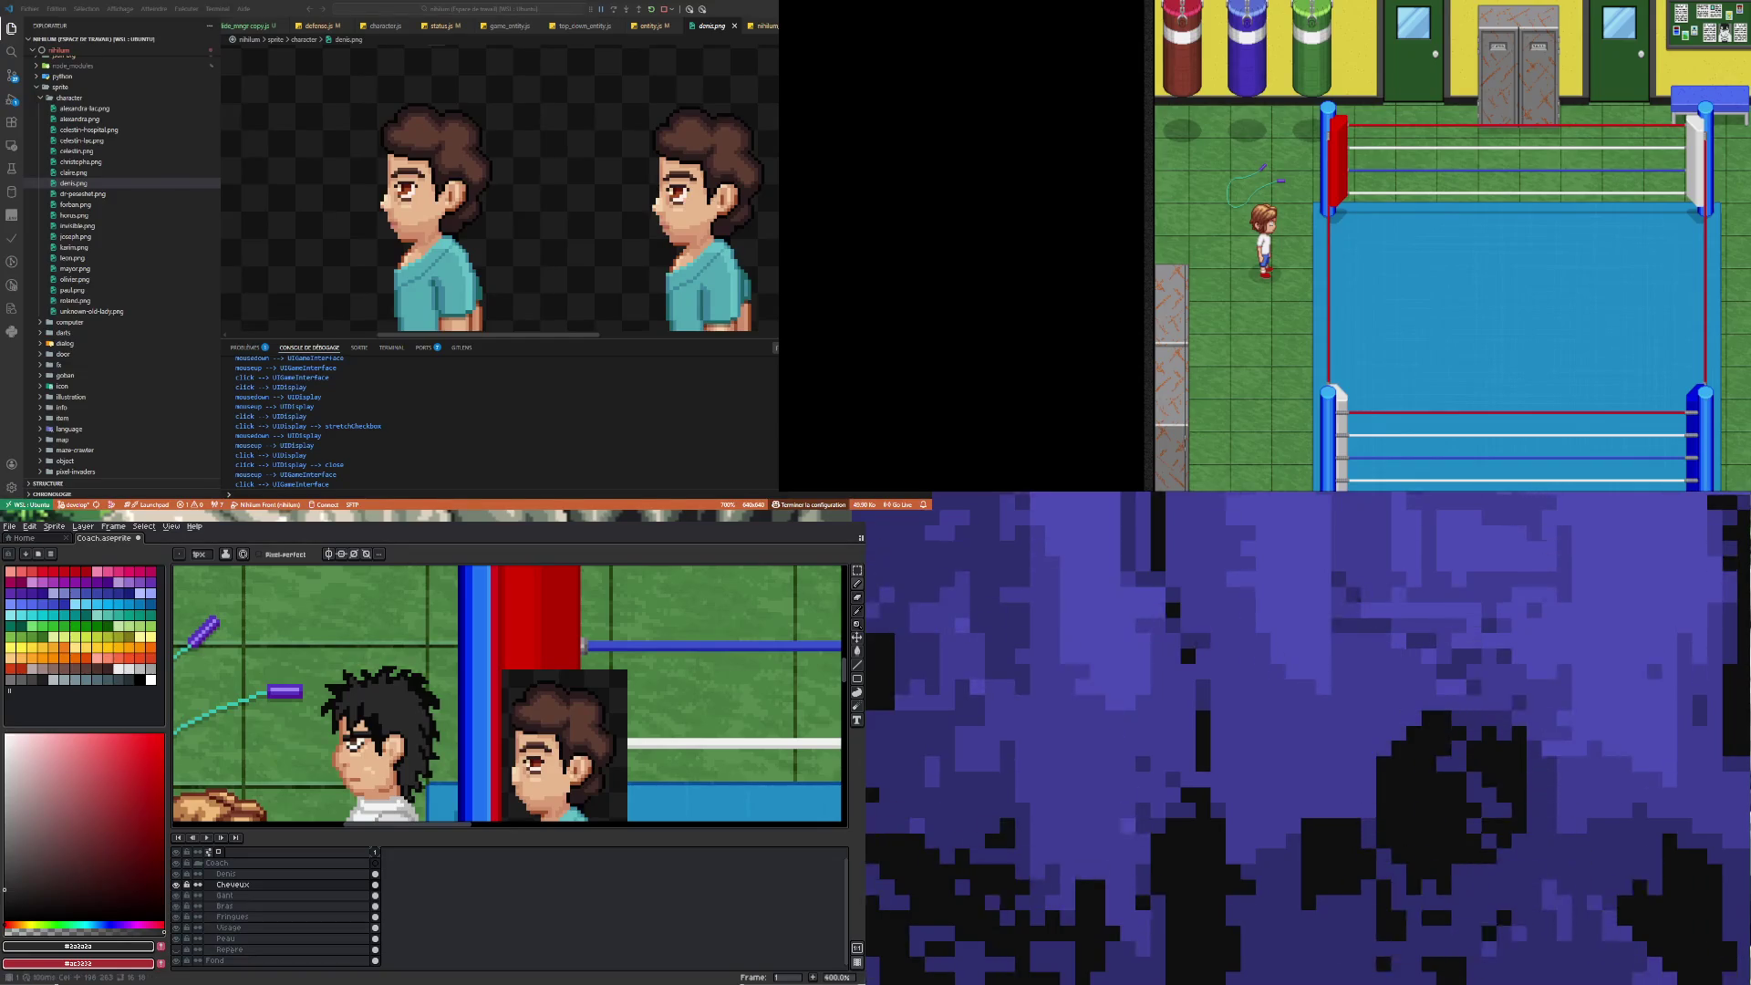
{"action": "scroll", "coordinate": [304, 716], "scroll_direction": "up", "scroll_amount": 5}
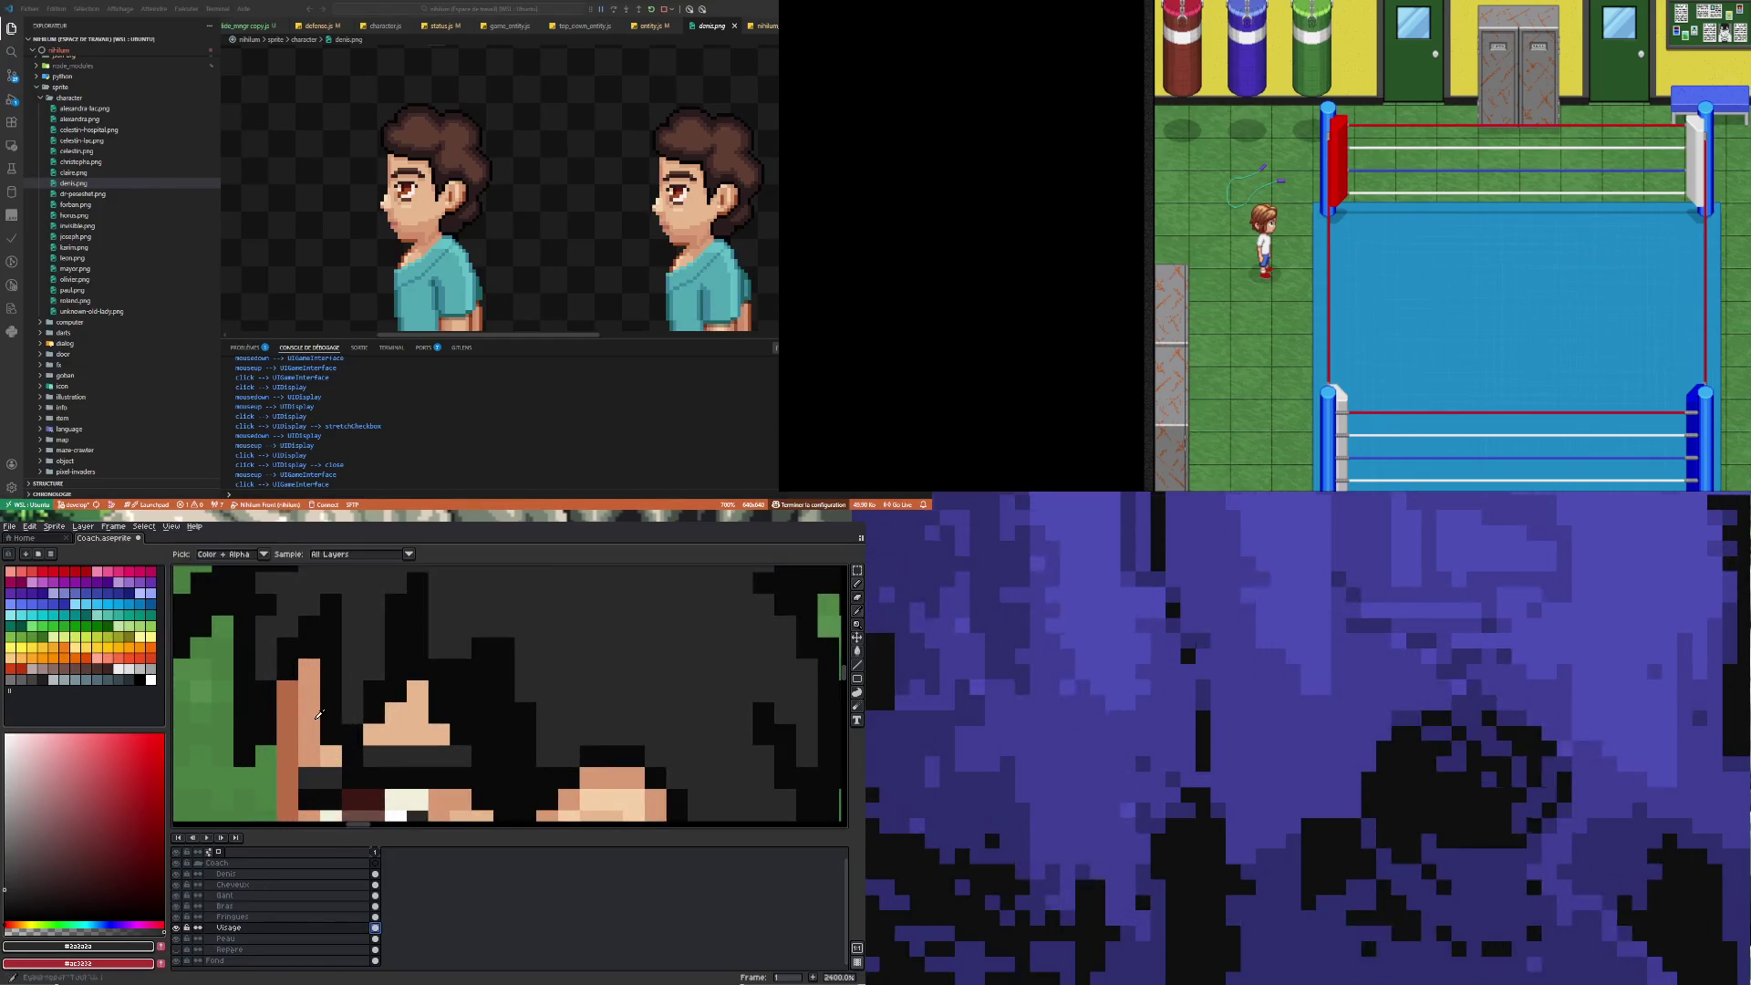
{"action": "left_click", "coordinate": [321, 711], "text": "alt"}
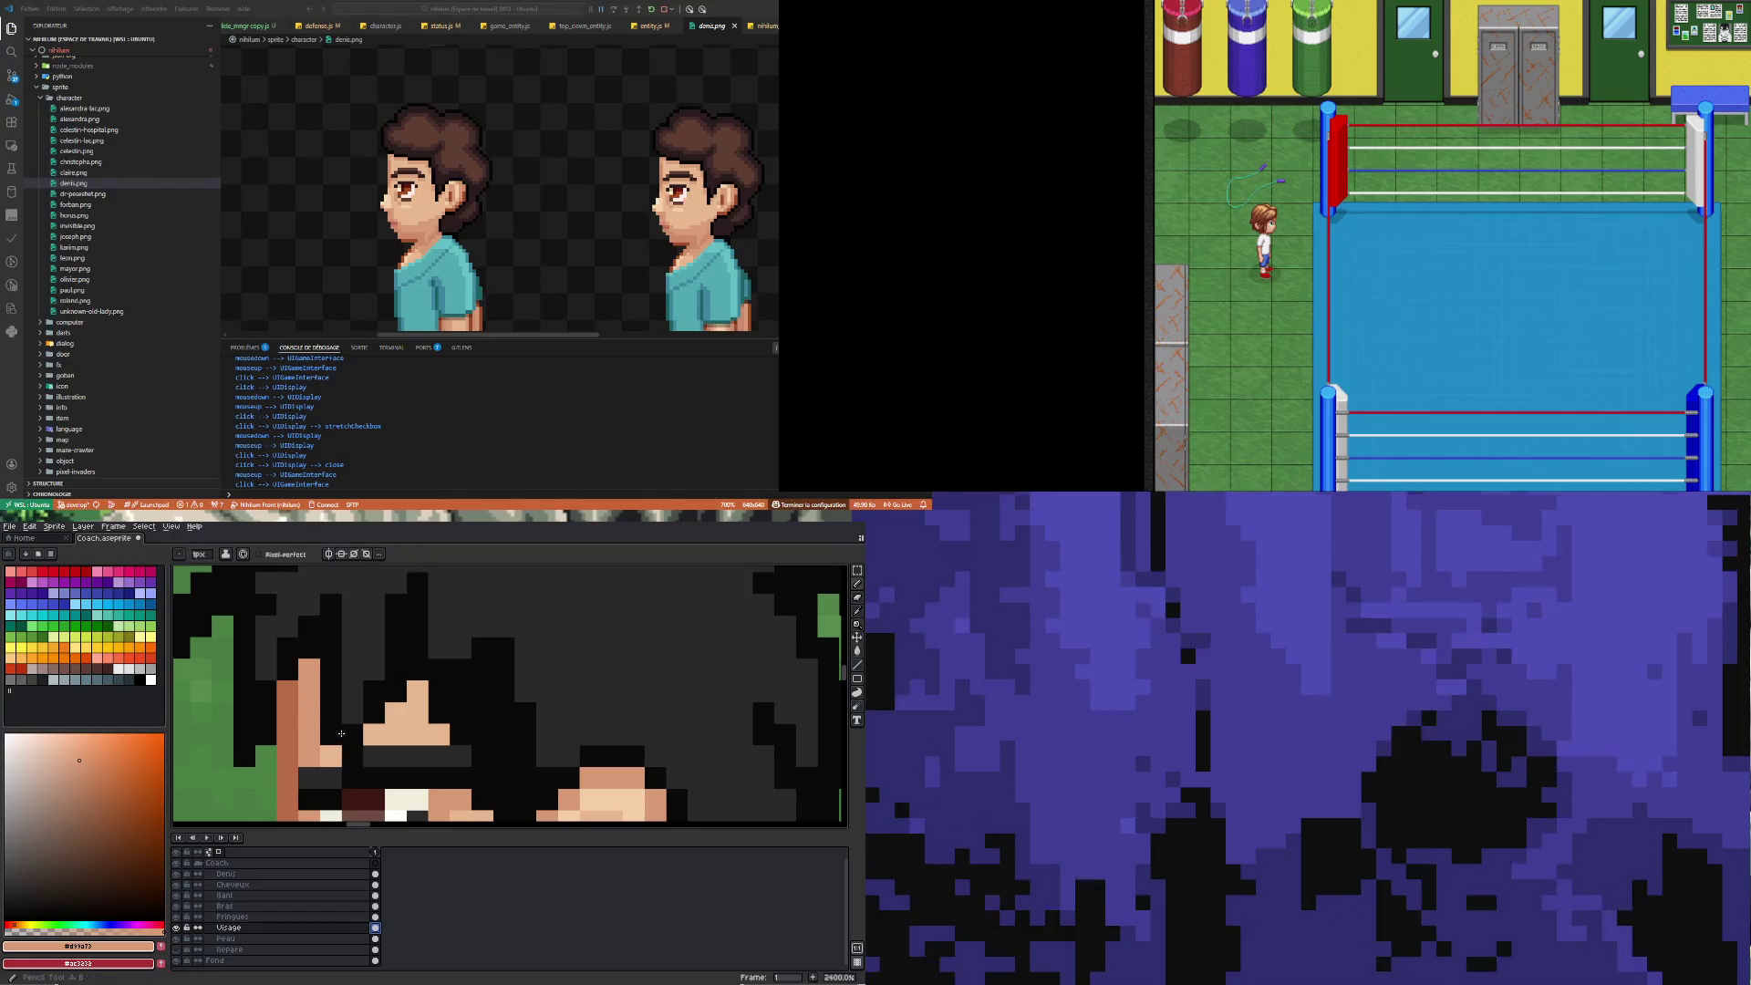
{"action": "left_click", "coordinate": [396, 690]}
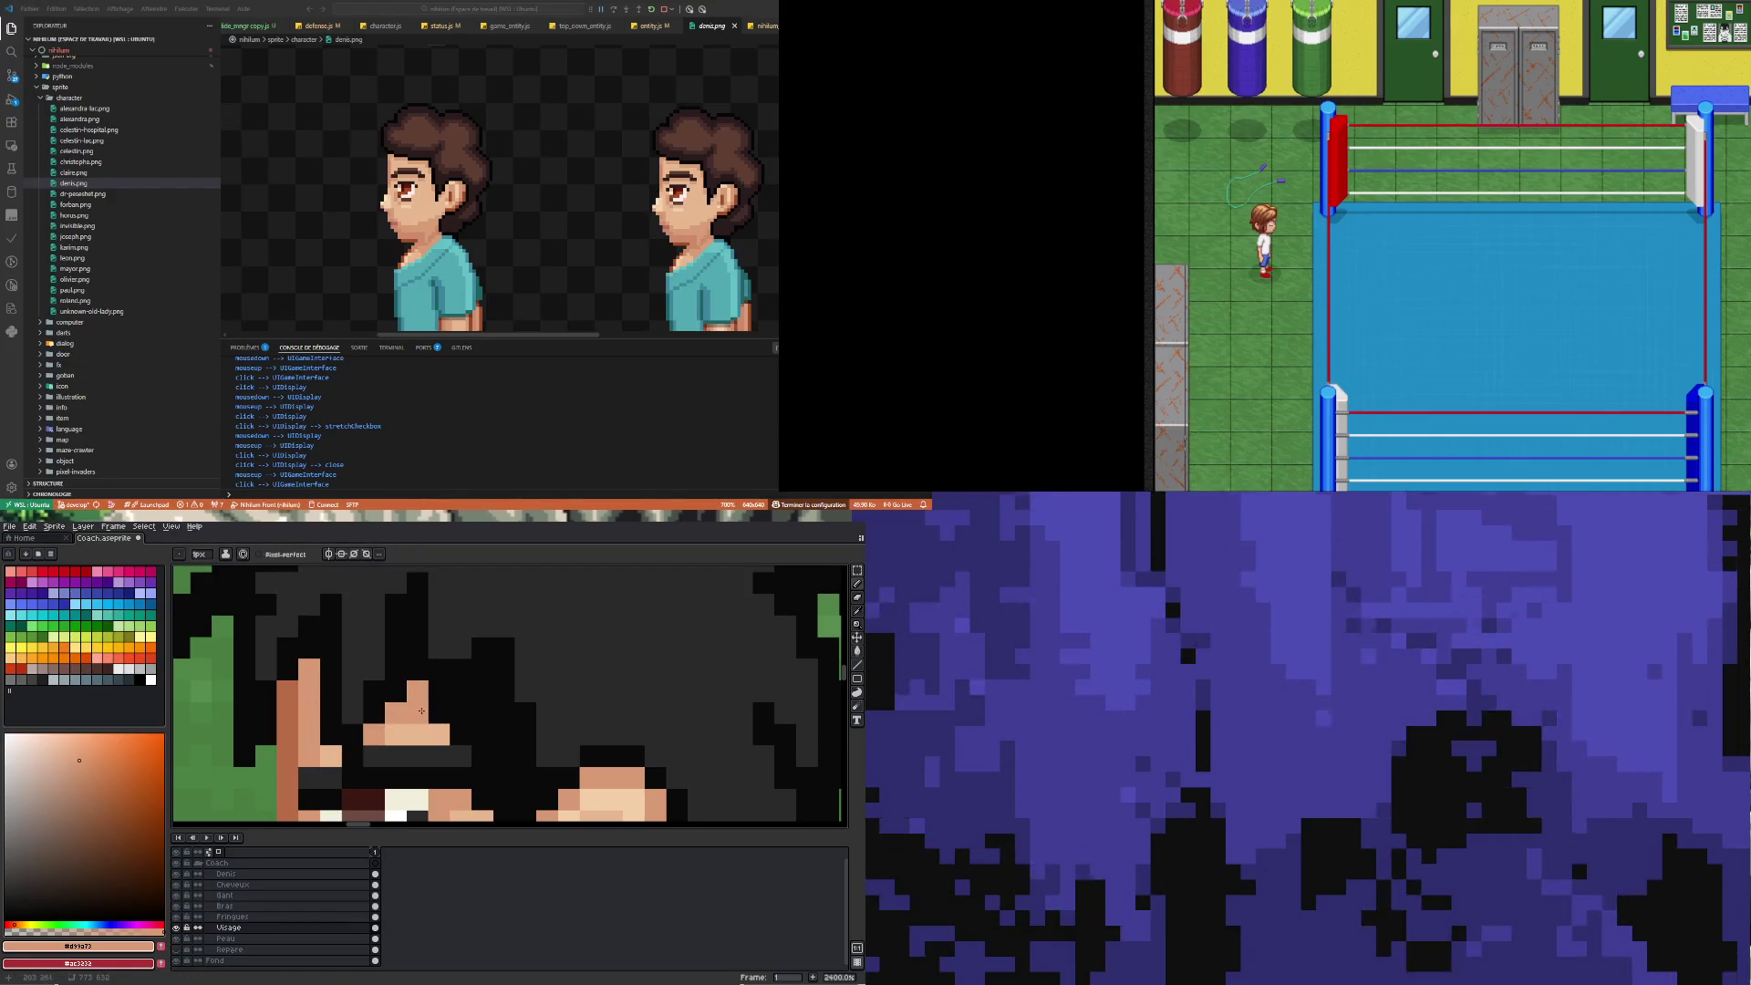
{"action": "scroll", "coordinate": [482, 749], "scroll_direction": "down", "scroll_amount": 5}
{"action": "scroll", "coordinate": [482, 749], "scroll_direction": "up", "scroll_amount": 5}
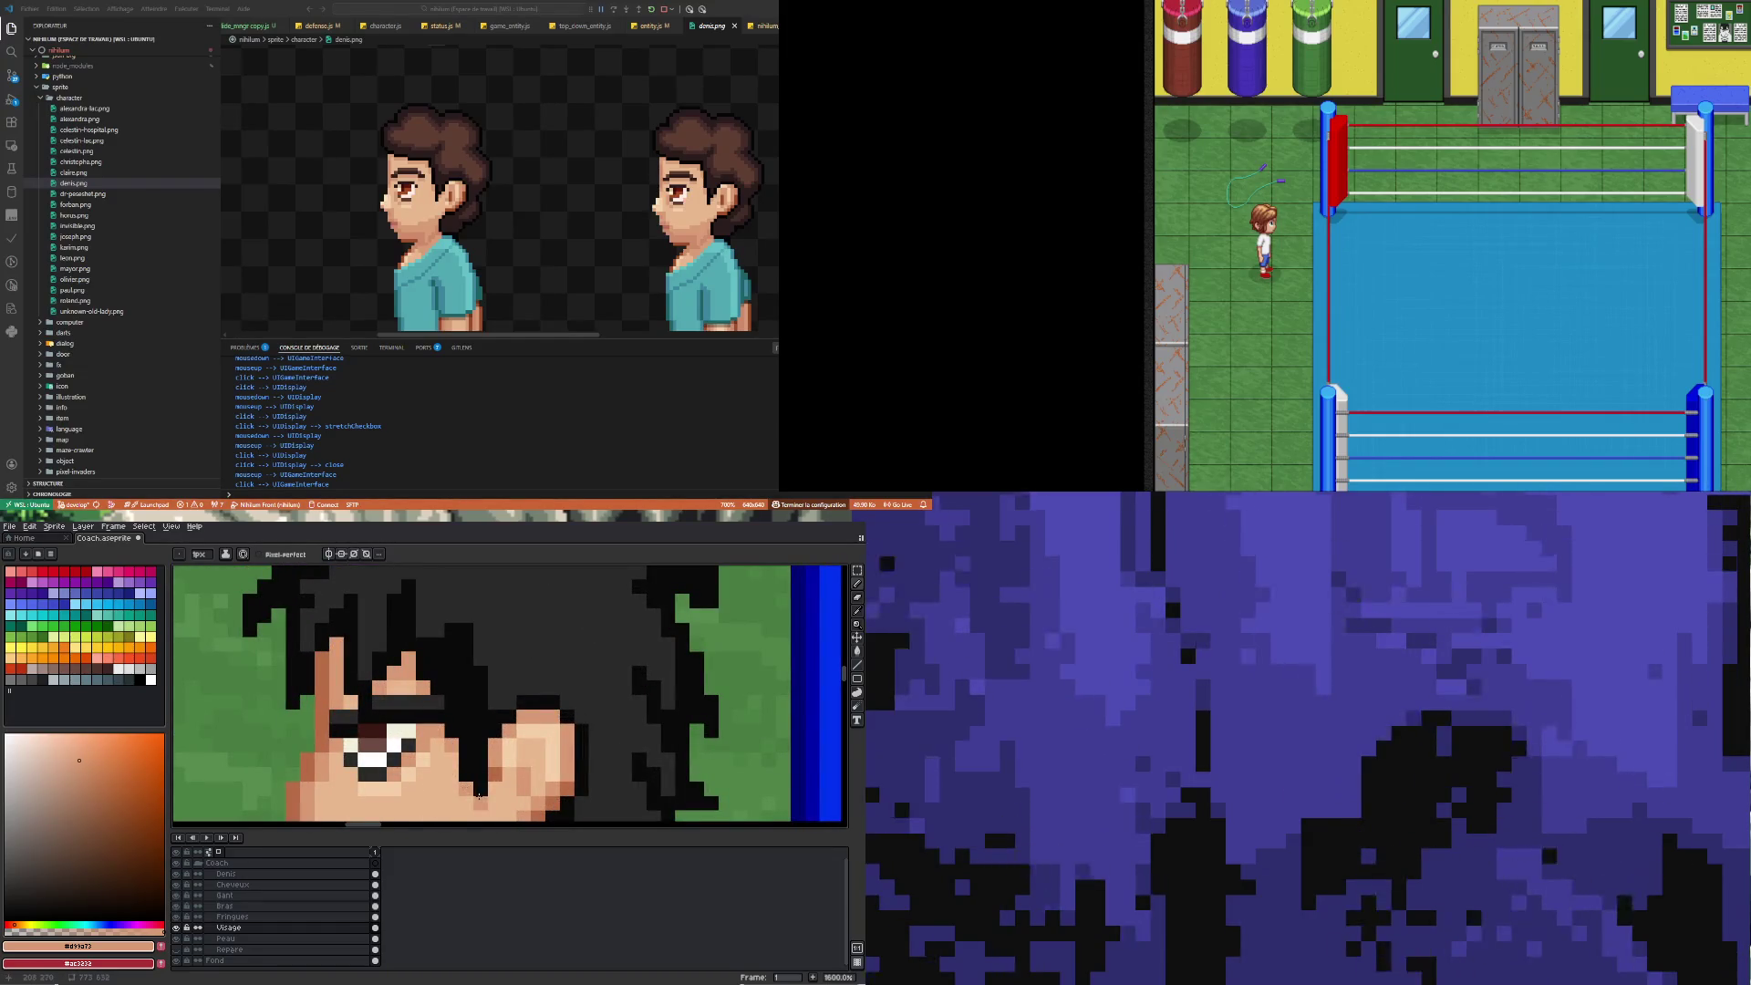
{"action": "scroll", "coordinate": [464, 786], "scroll_direction": "down", "scroll_amount": 6}
{"action": "scroll", "coordinate": [486, 677], "scroll_direction": "up", "scroll_amount": 6}
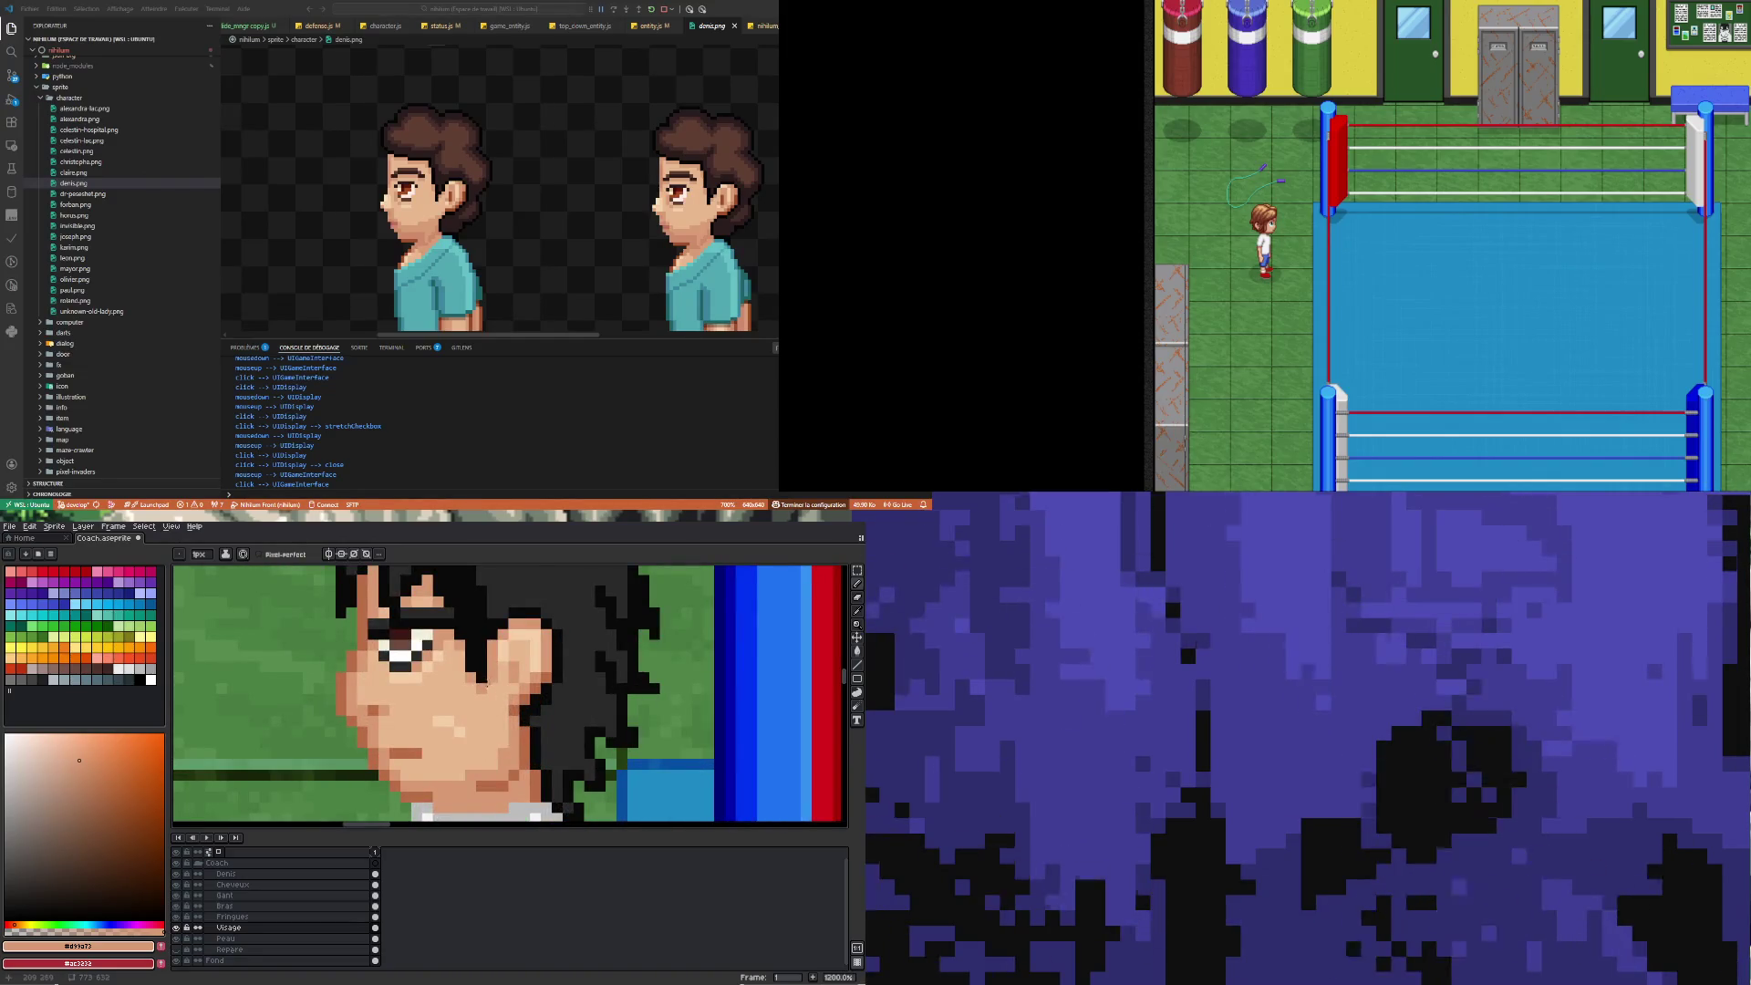
{"action": "scroll", "coordinate": [485, 675], "scroll_direction": "down", "scroll_amount": 5}
{"action": "scroll", "coordinate": [478, 745], "scroll_direction": "up", "scroll_amount": 4}
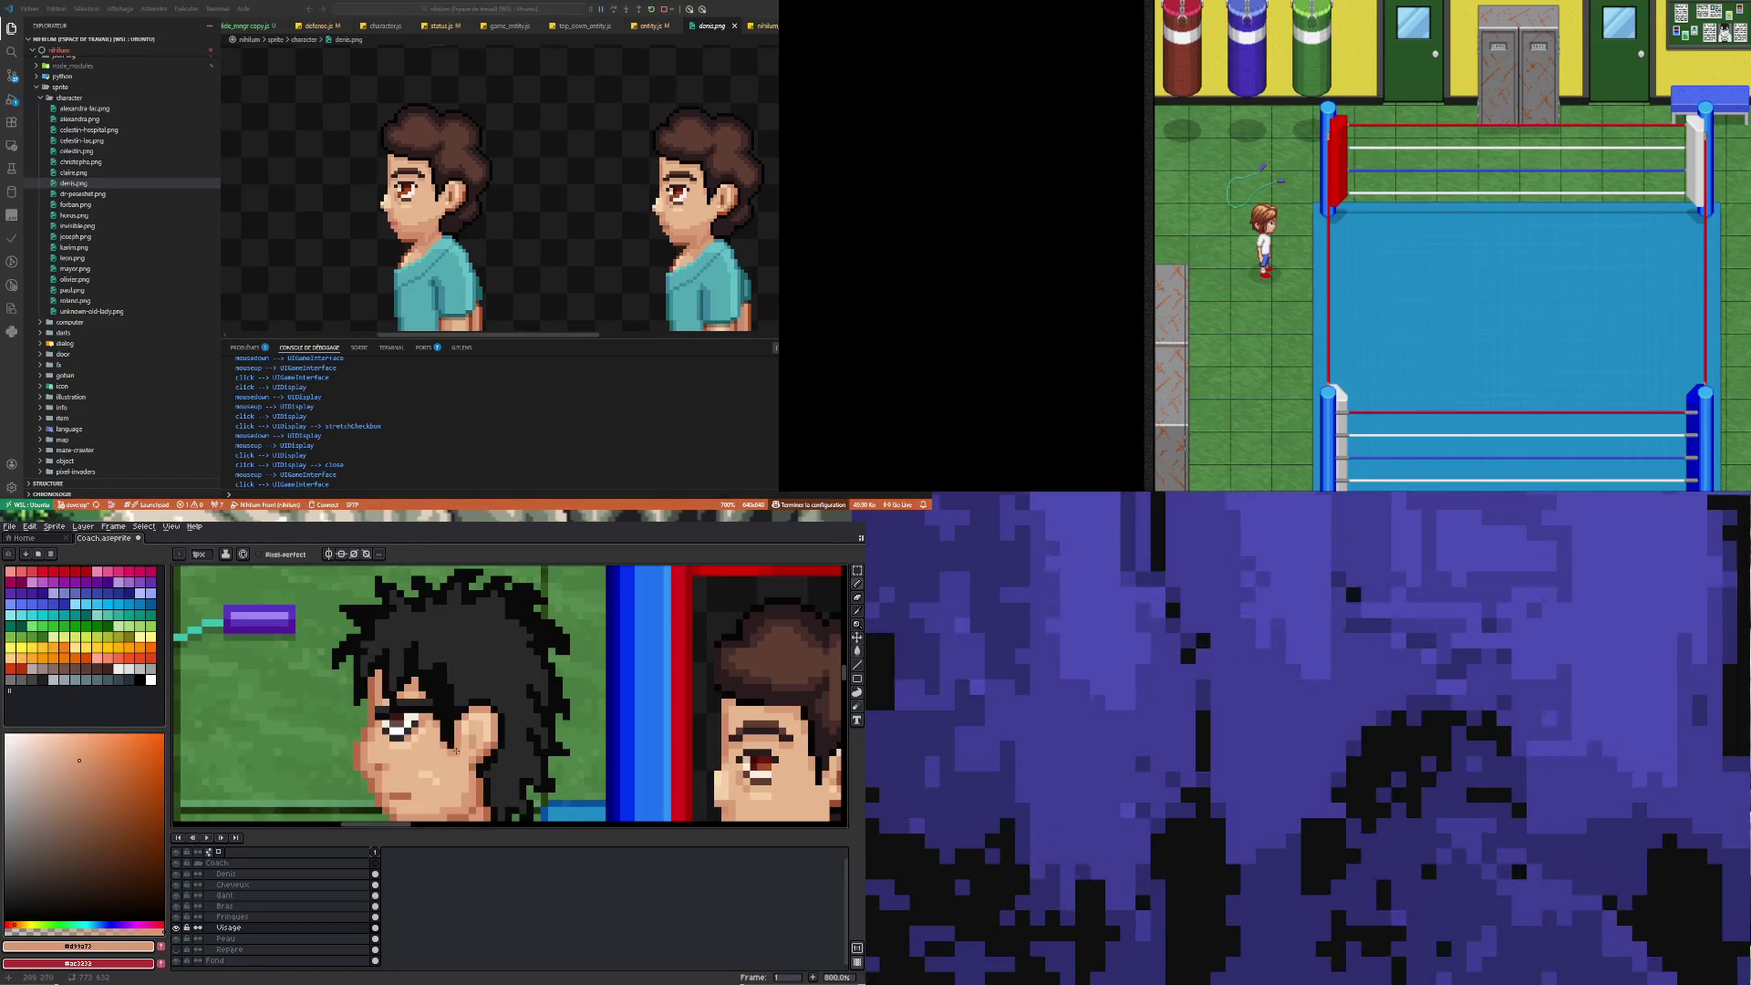
{"action": "scroll", "coordinate": [458, 751], "scroll_direction": "down", "scroll_amount": 4}
{"action": "scroll", "coordinate": [433, 776], "scroll_direction": "up", "scroll_amount": 4}
{"action": "scroll", "coordinate": [433, 776], "scroll_direction": "down", "scroll_amount": 5}
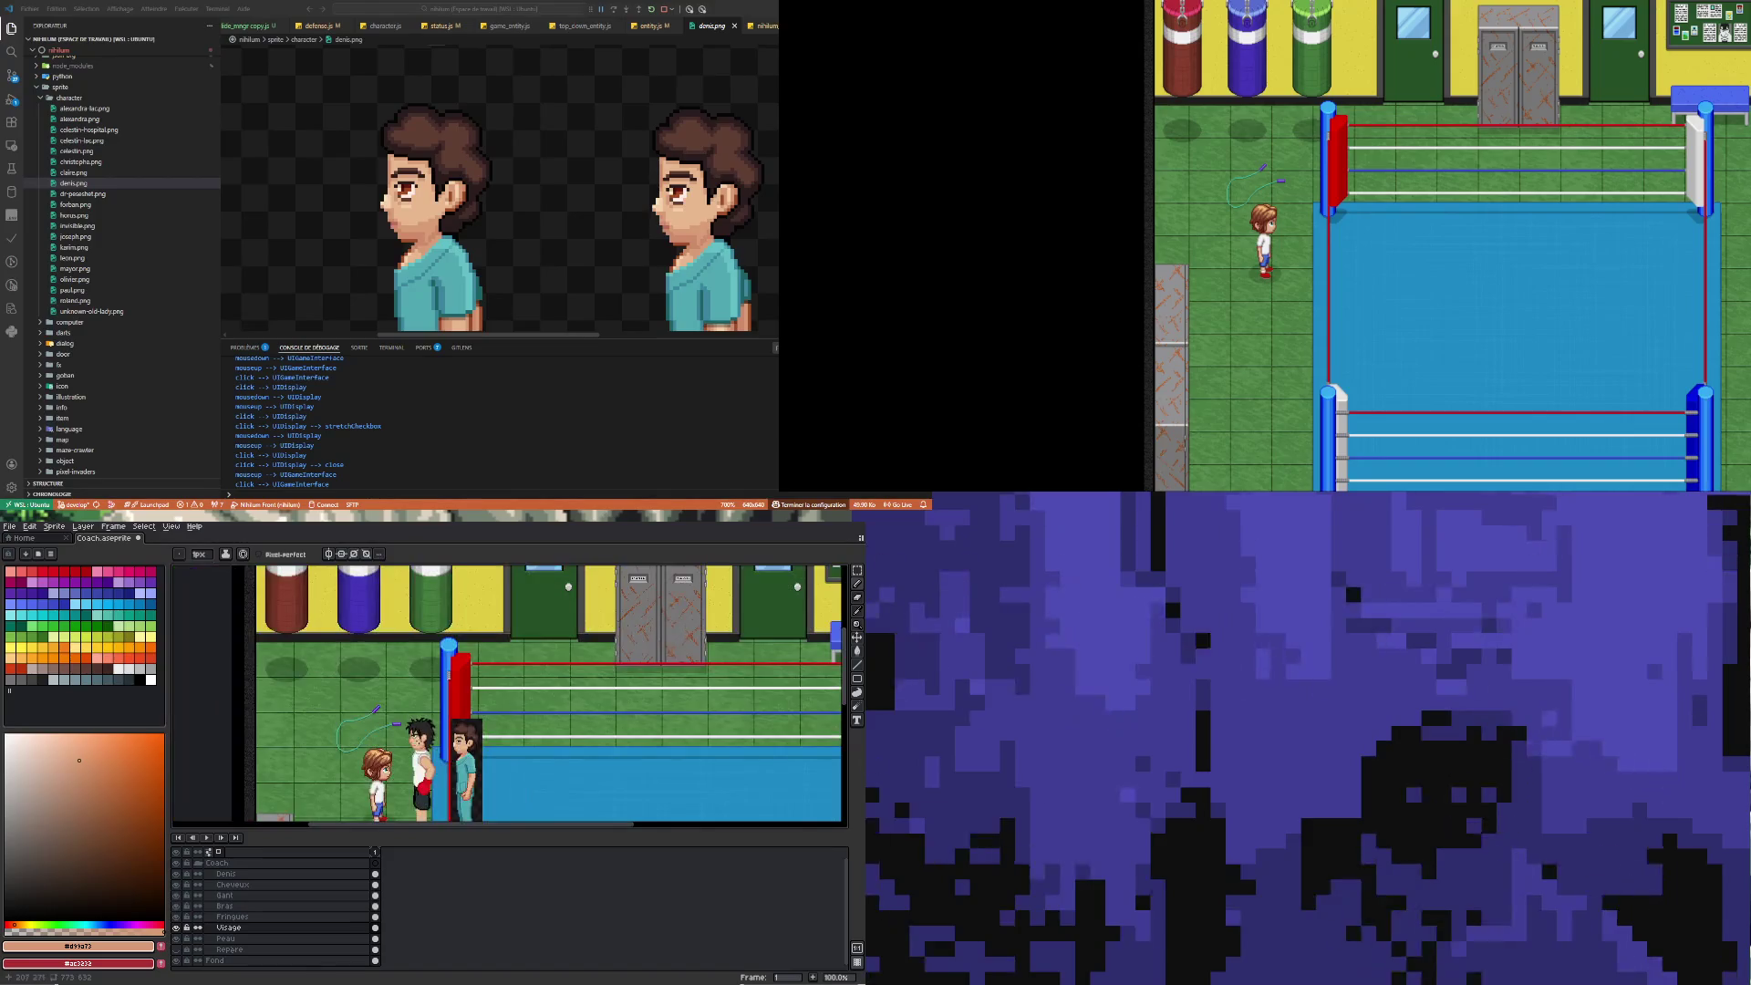
{"action": "scroll", "coordinate": [434, 776], "scroll_direction": "up", "scroll_amount": 2}
{"action": "scroll", "coordinate": [434, 776], "scroll_direction": "down", "scroll_amount": 4}
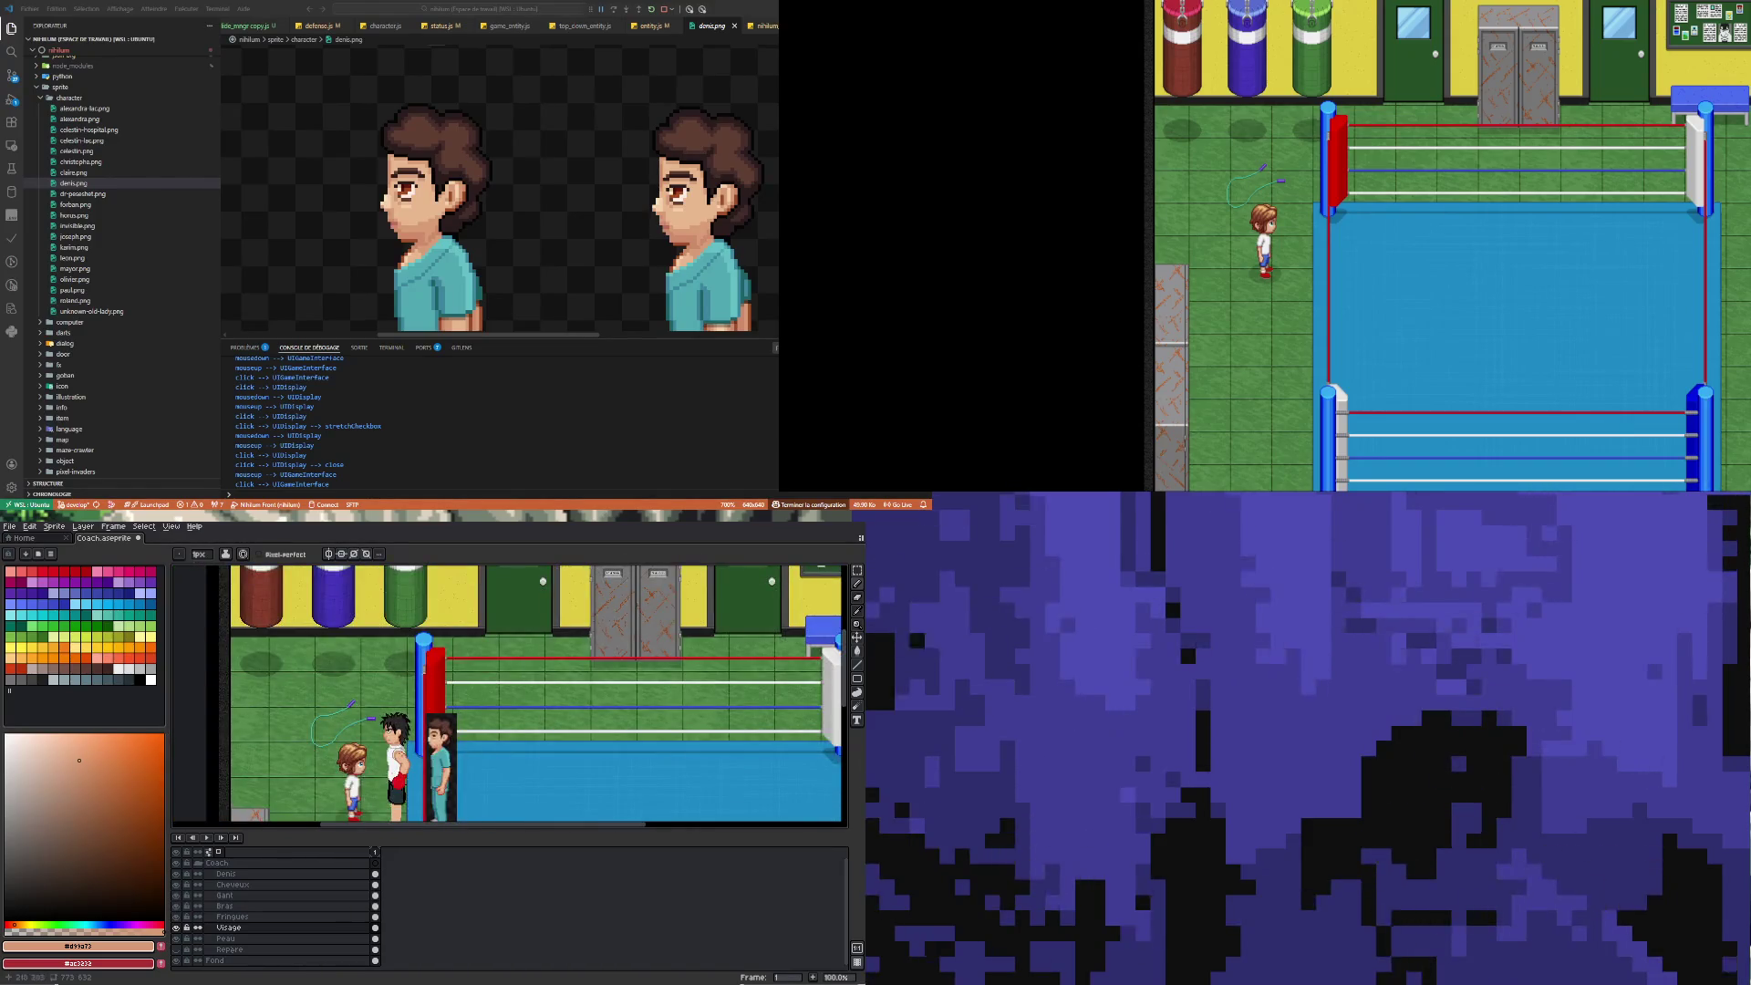
{"action": "scroll", "coordinate": [402, 772], "scroll_direction": "down", "scroll_amount": 2}
{"action": "scroll", "coordinate": [401, 771], "scroll_direction": "up", "scroll_amount": 4}
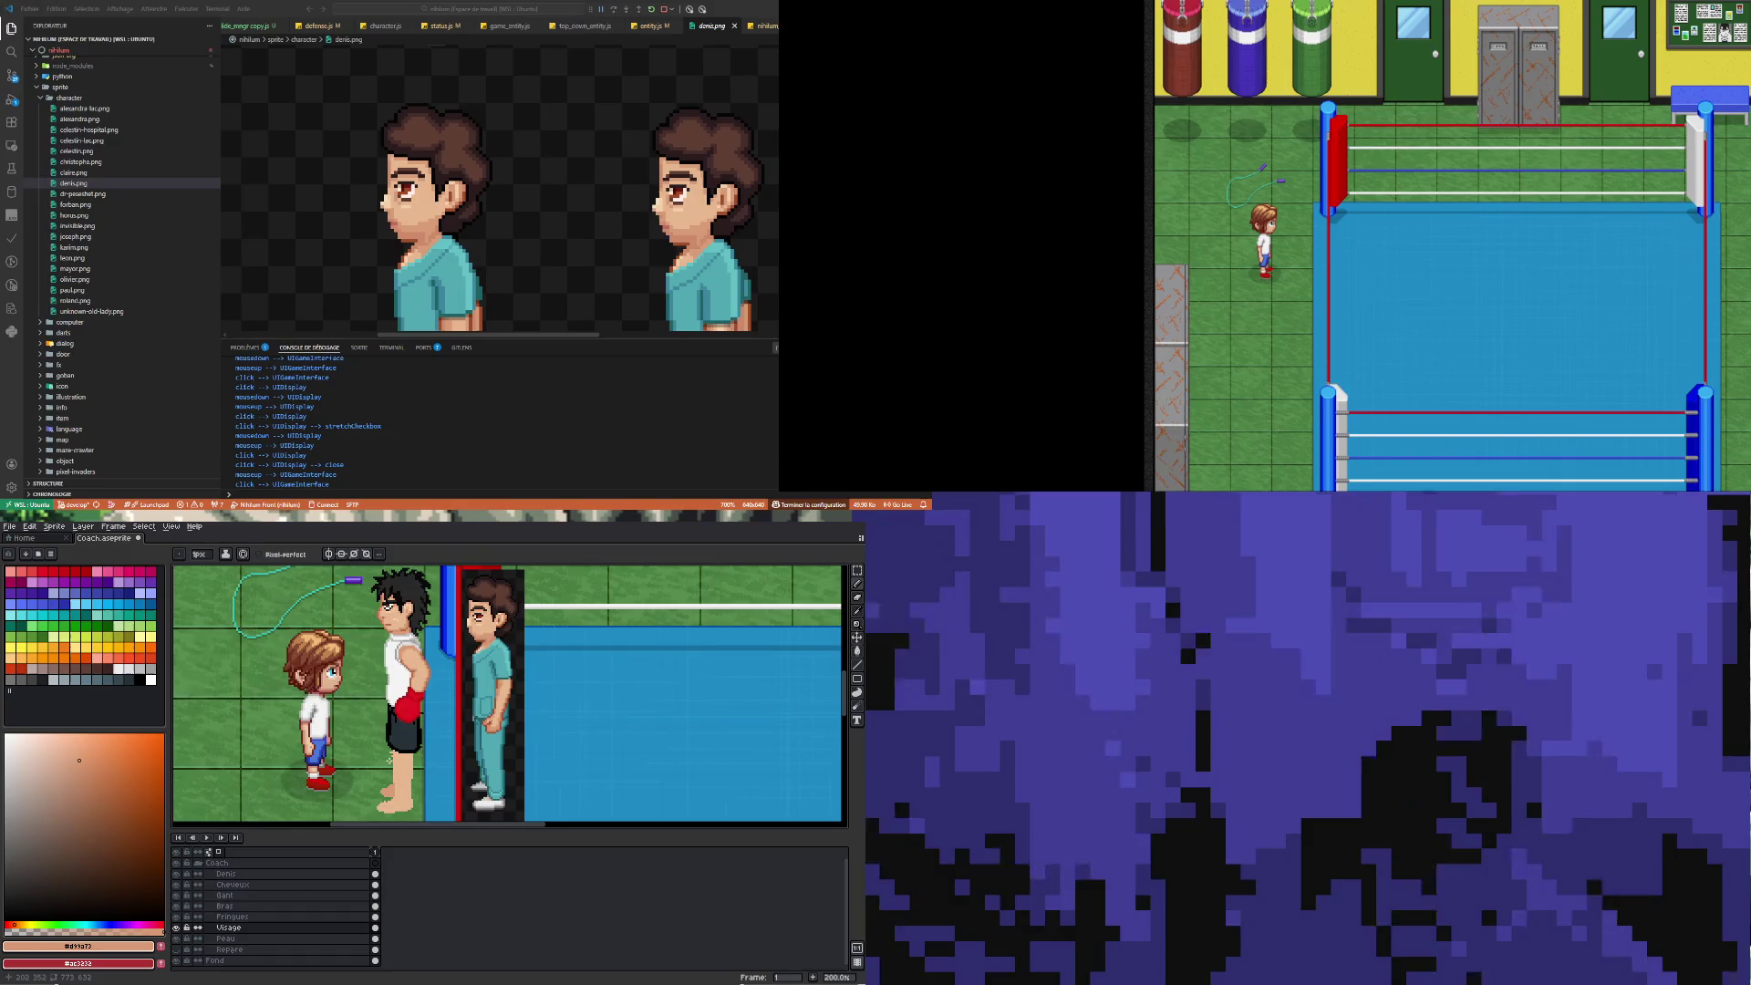
{"action": "scroll", "coordinate": [390, 760], "scroll_direction": "down", "scroll_amount": 1}
{"action": "scroll", "coordinate": [341, 612], "scroll_direction": "up", "scroll_amount": 3}
{"action": "scroll", "coordinate": [309, 640], "scroll_direction": "up", "scroll_amount": 5}
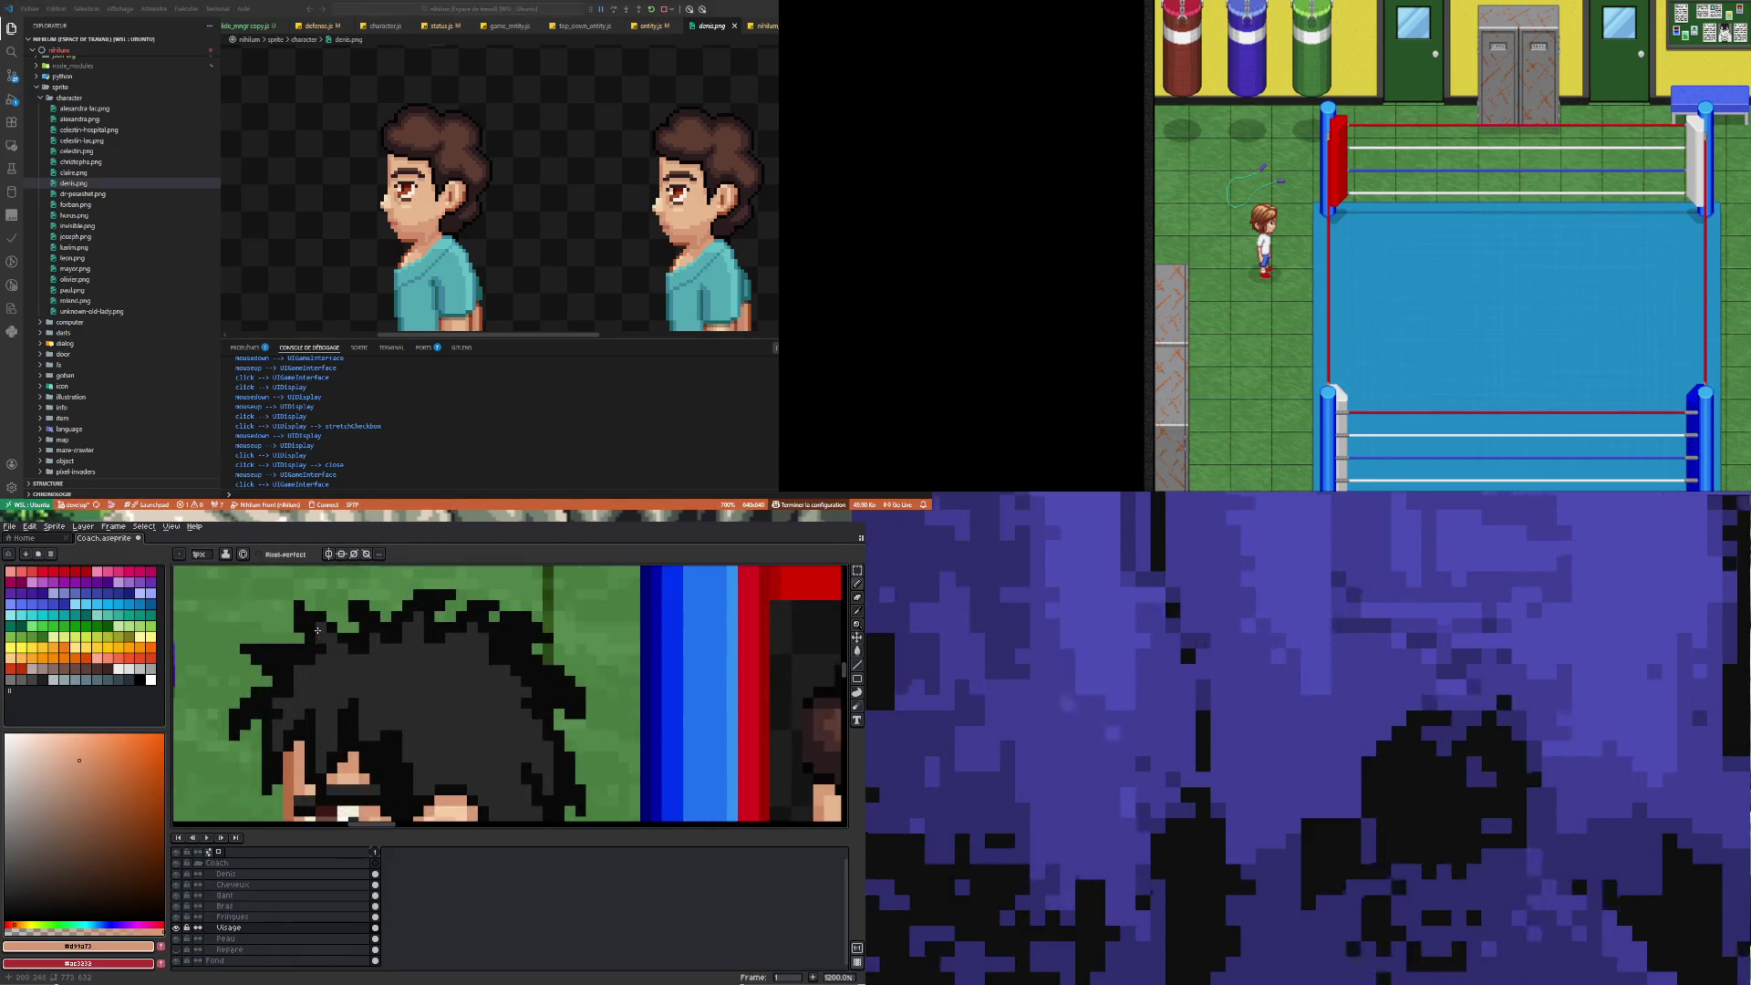
{"action": "left_click", "coordinate": [361, 609], "text": "alt"}
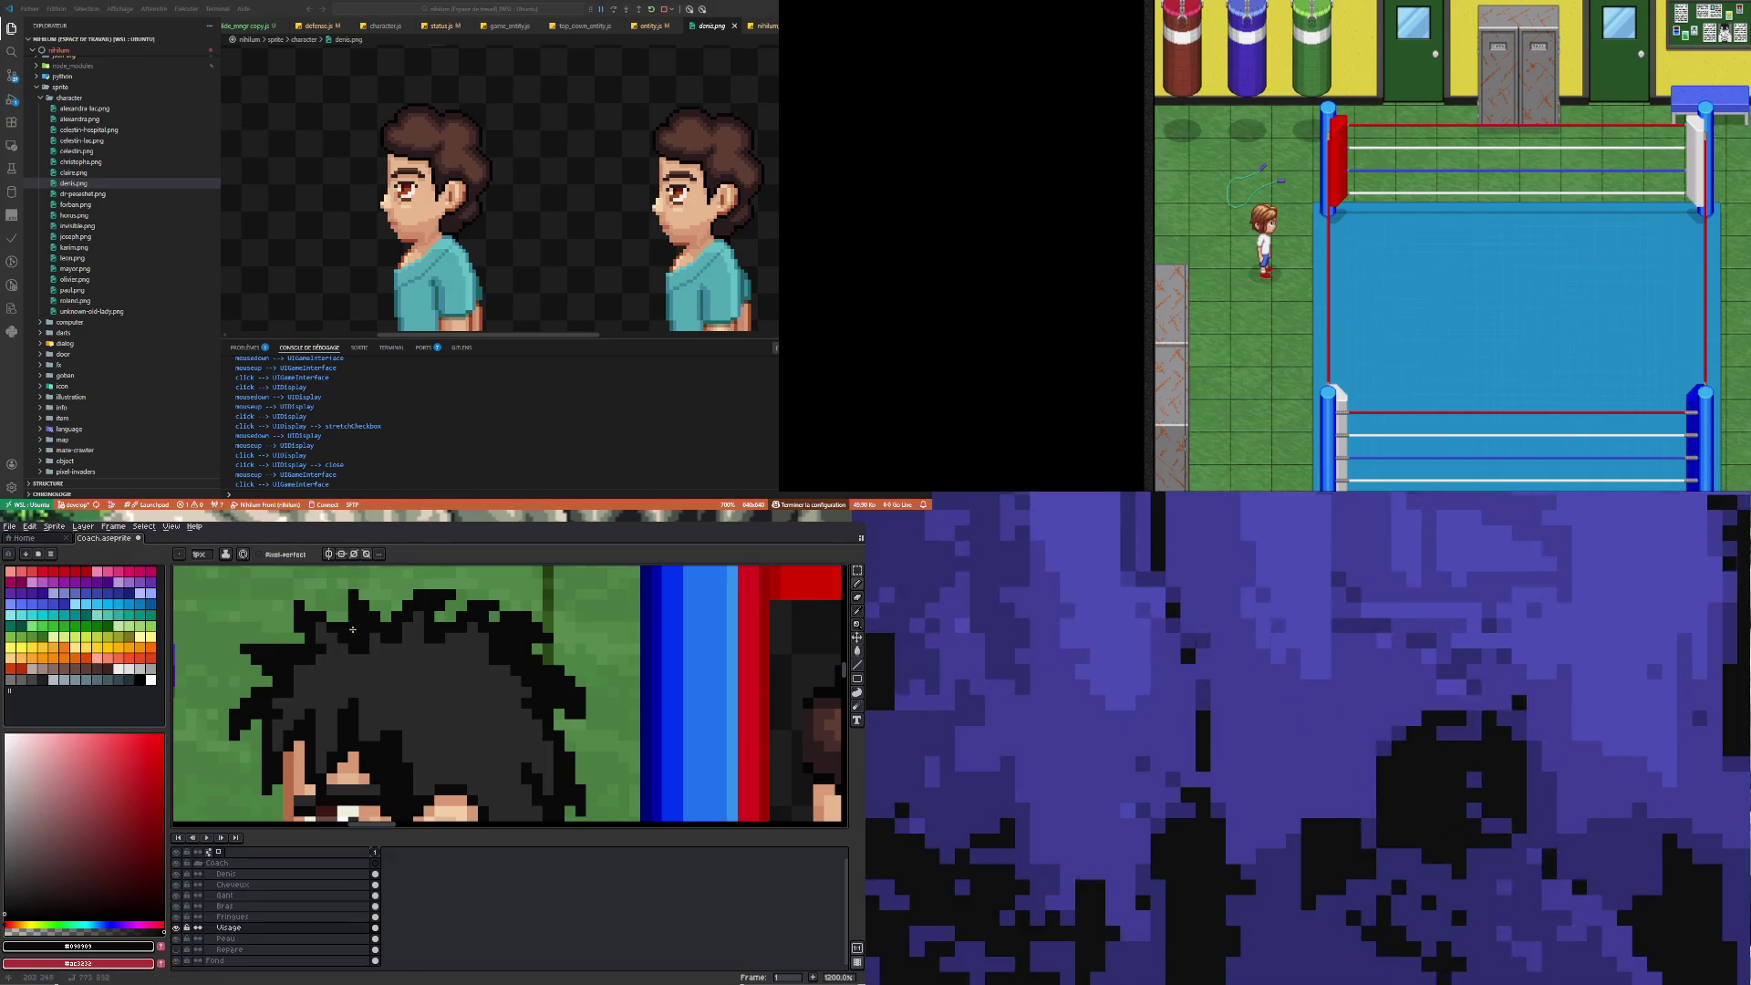
{"action": "scroll", "coordinate": [356, 672], "scroll_direction": "down", "scroll_amount": 5}
{"action": "scroll", "coordinate": [363, 671], "scroll_direction": "up", "scroll_amount": 3}
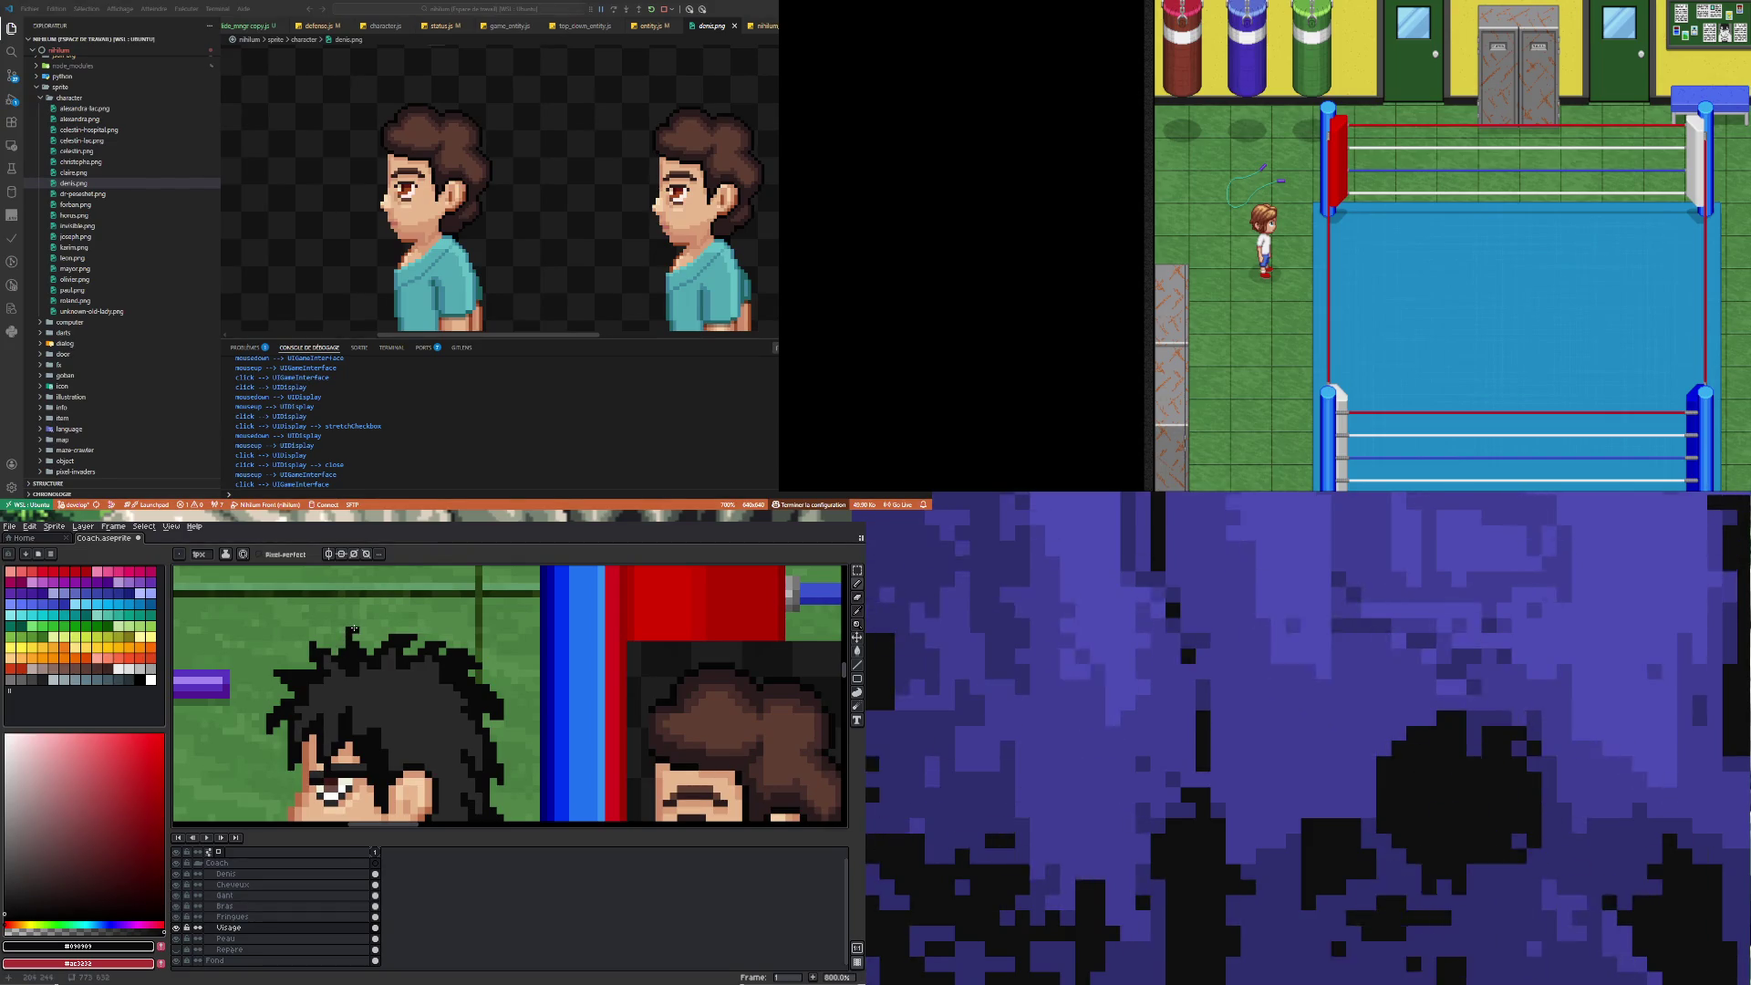
{"action": "scroll", "coordinate": [355, 687], "scroll_direction": "down", "scroll_amount": 5}
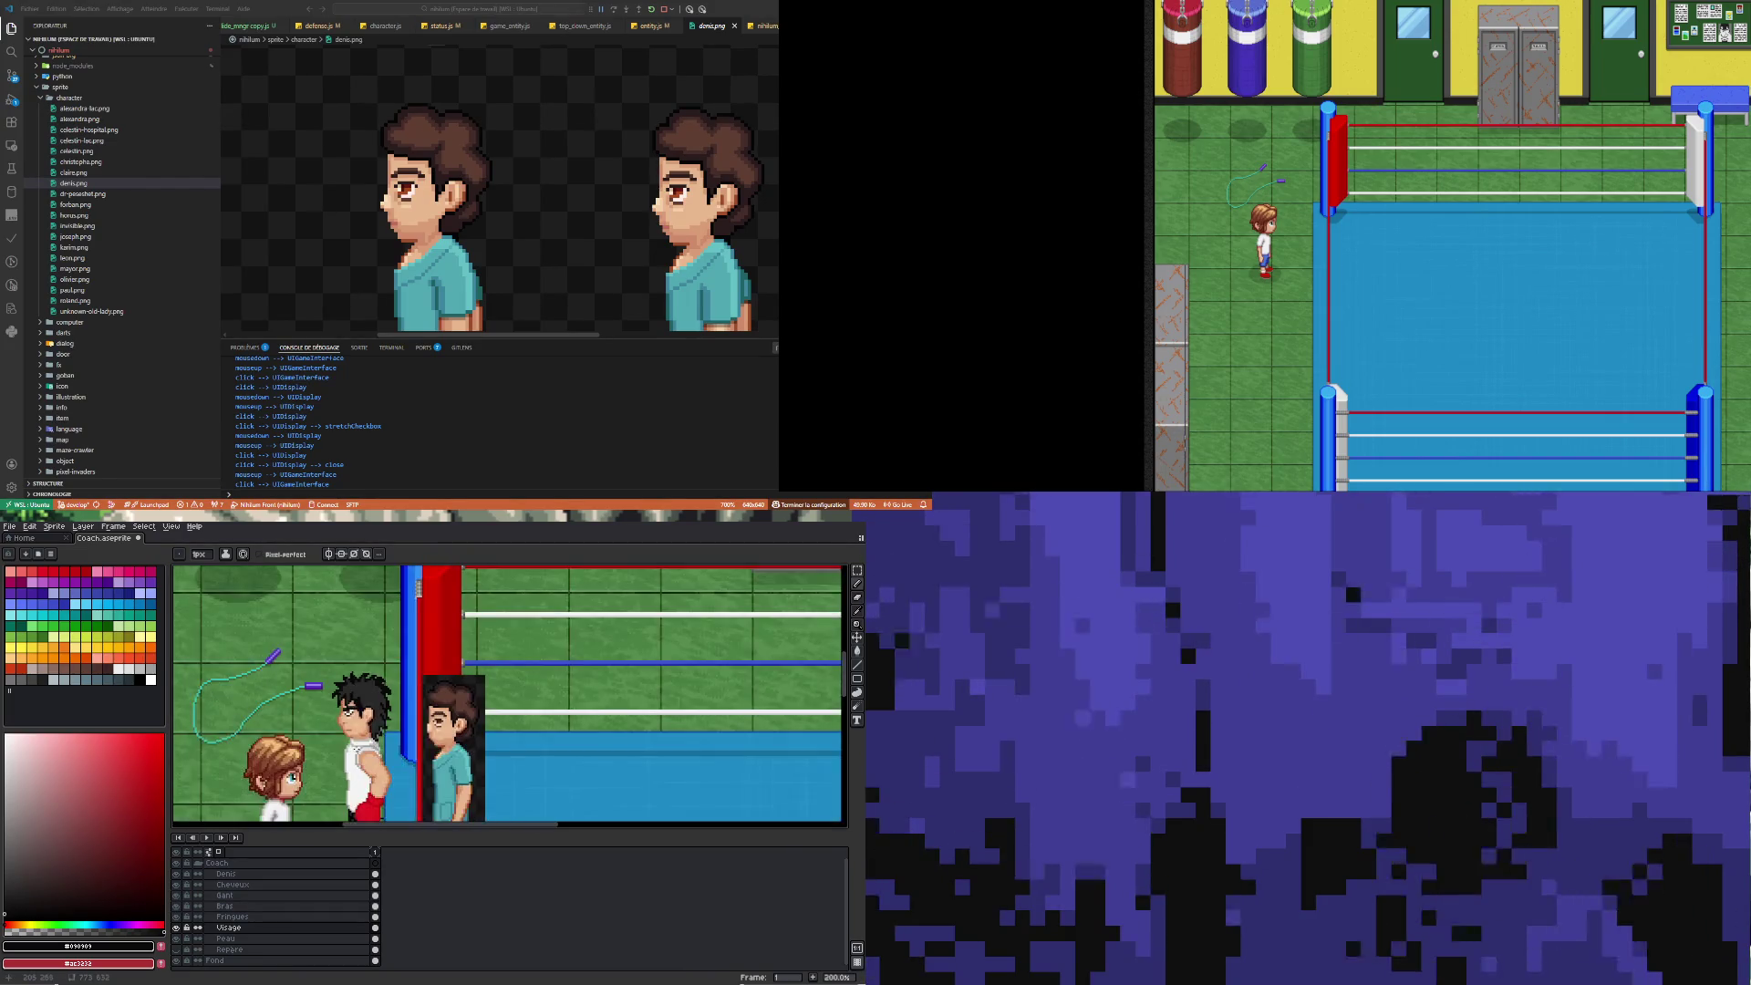
{"action": "scroll", "coordinate": [336, 713], "scroll_direction": "up", "scroll_amount": 7}
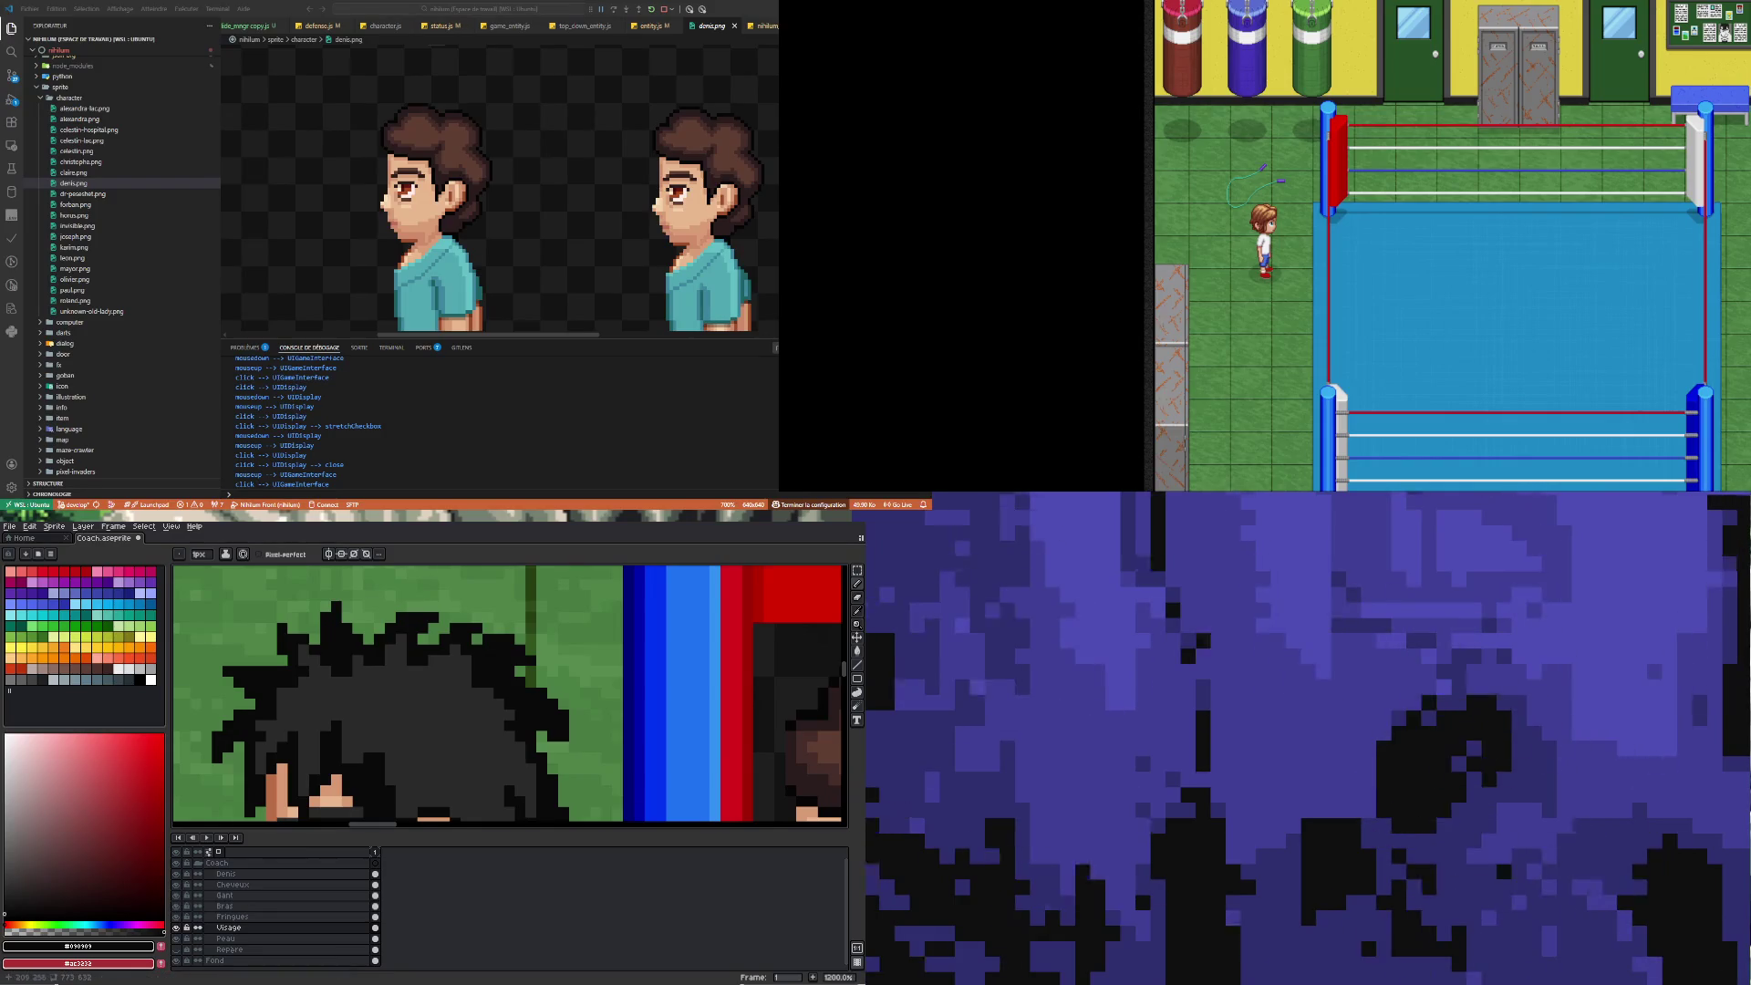
Eyedrop #2a2a2a from the coach's hair and switch editing to the Cheveux layer
{"action": "scroll", "coordinate": [510, 693], "scroll_direction": "down", "scroll_amount": 4}
{"action": "scroll", "coordinate": [335, 681], "scroll_direction": "up", "scroll_amount": 5}
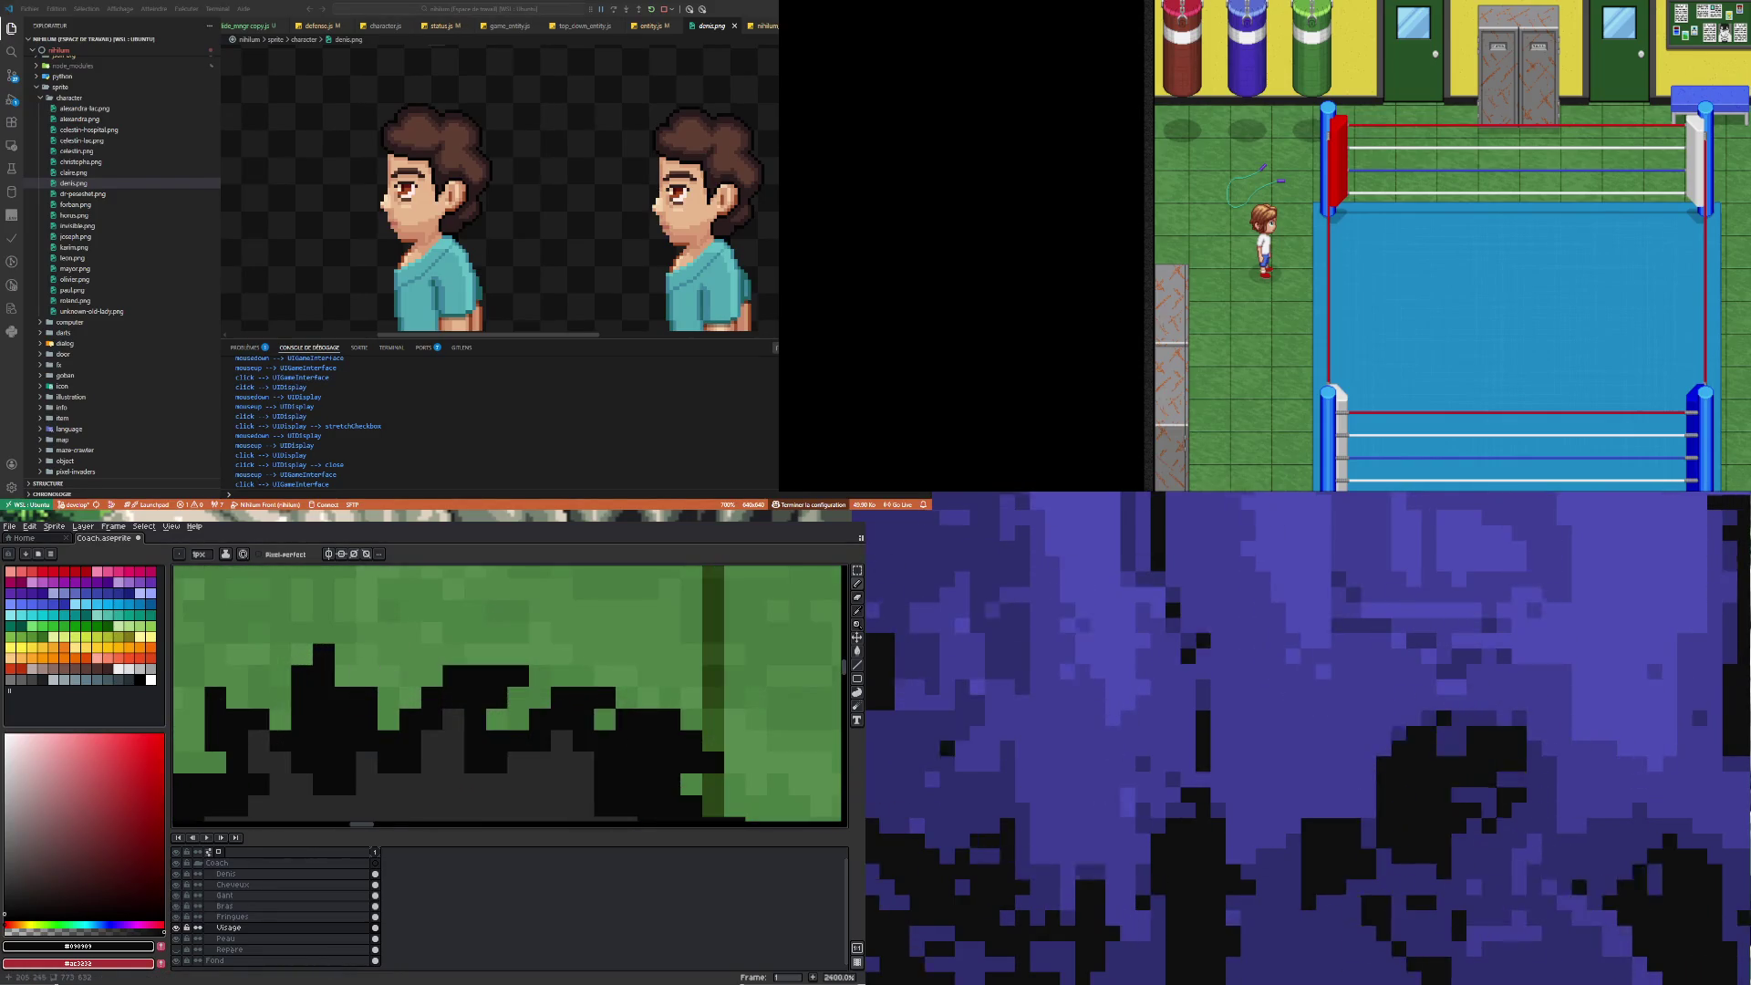
{"action": "scroll", "coordinate": [336, 681], "scroll_direction": "down", "scroll_amount": 5}
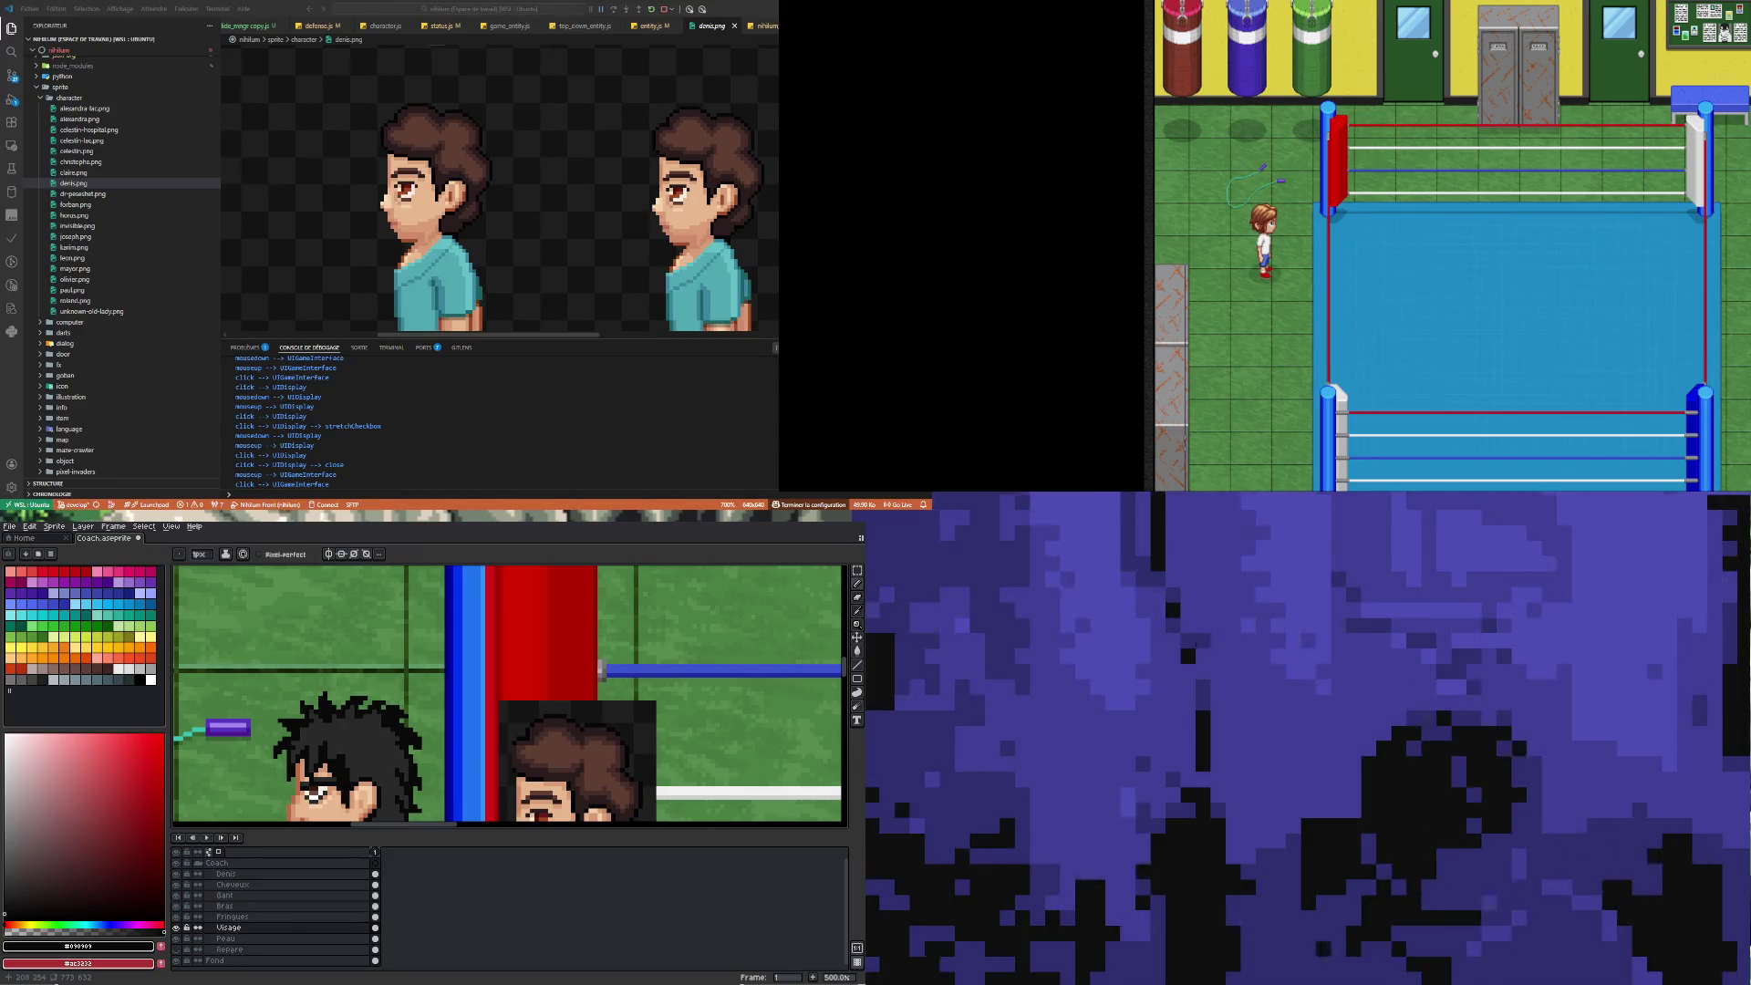
{"action": "left_click", "coordinate": [380, 740], "text": "alt"}
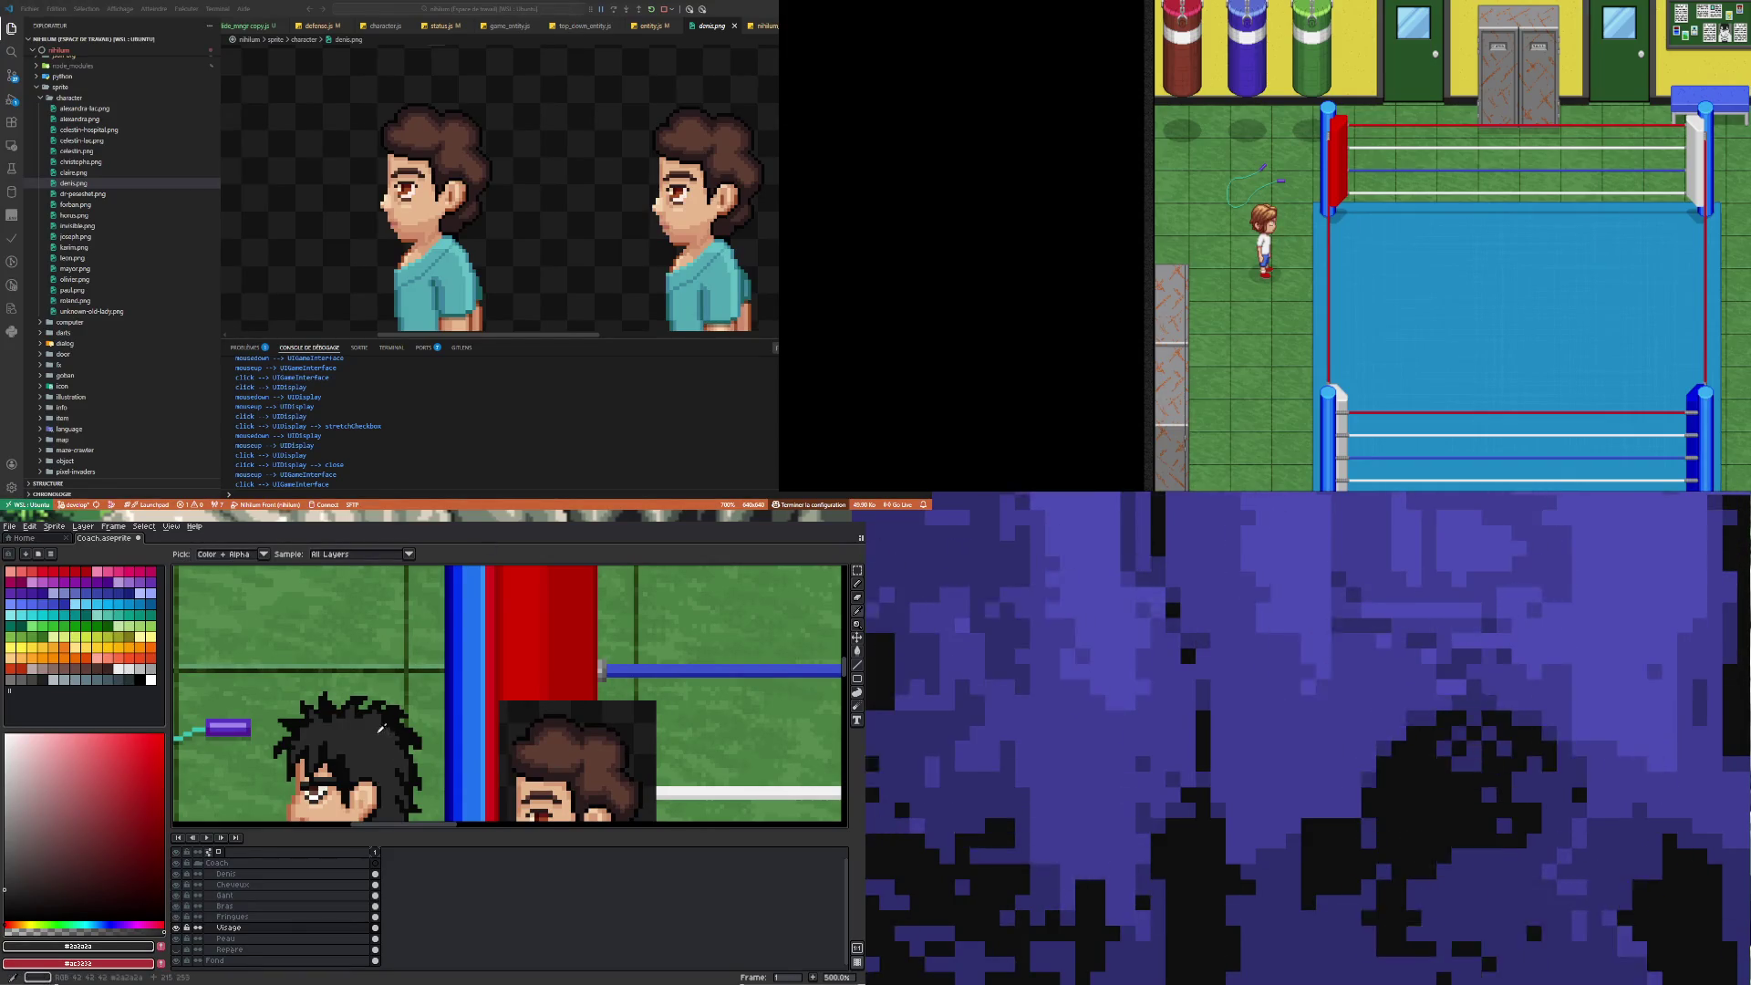
{"action": "scroll", "coordinate": [325, 695], "scroll_direction": "up", "scroll_amount": 4}
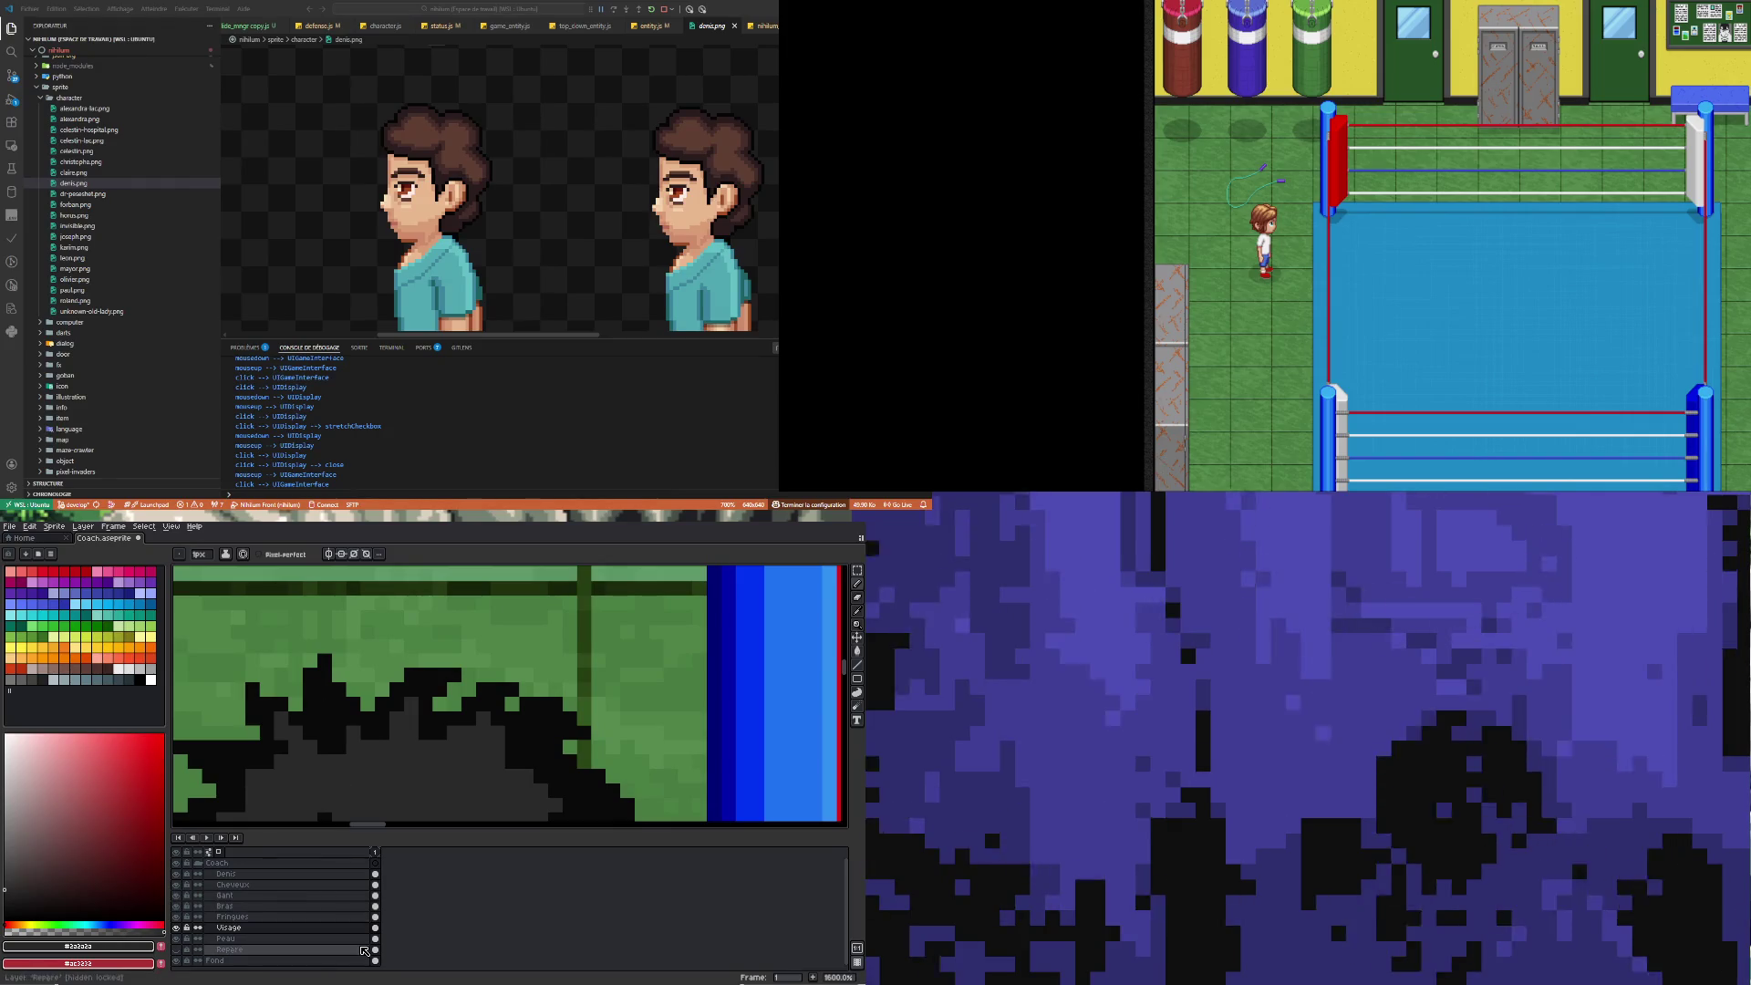
{"action": "left_click", "coordinate": [311, 683], "text": "ctrl"}
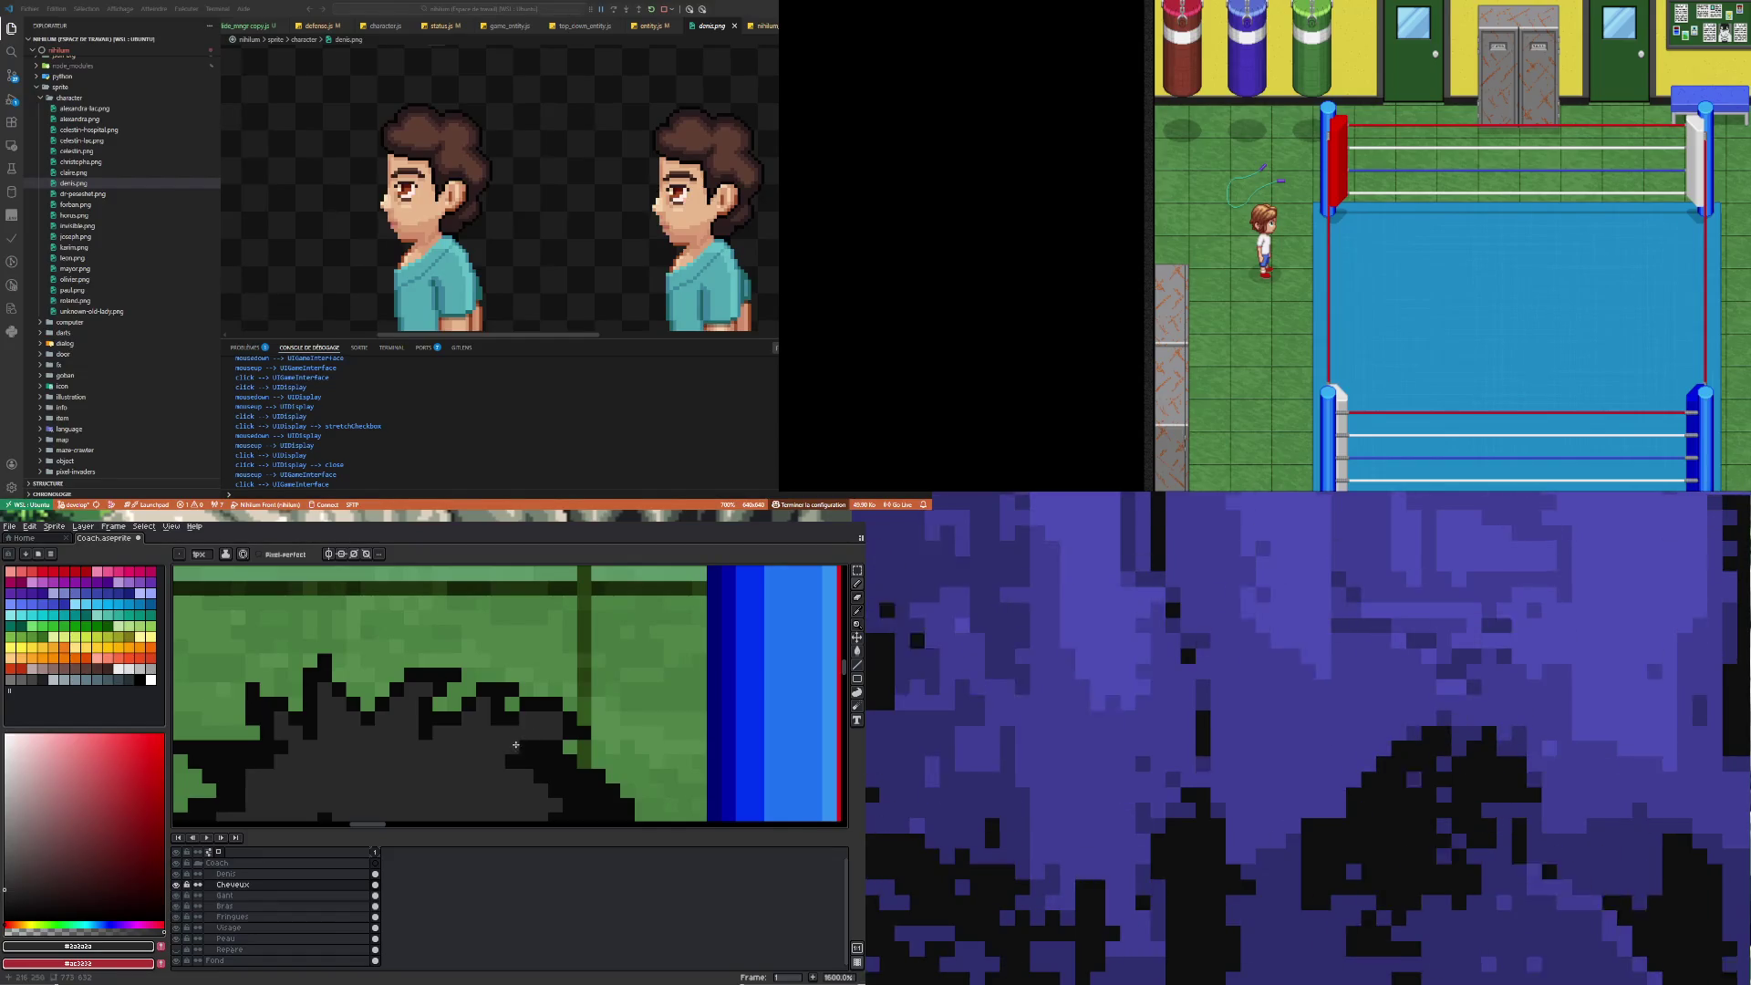
{"action": "scroll", "coordinate": [474, 738], "scroll_direction": "down", "scroll_amount": 3}
{"action": "scroll", "coordinate": [415, 715], "scroll_direction": "up", "scroll_amount": 2}
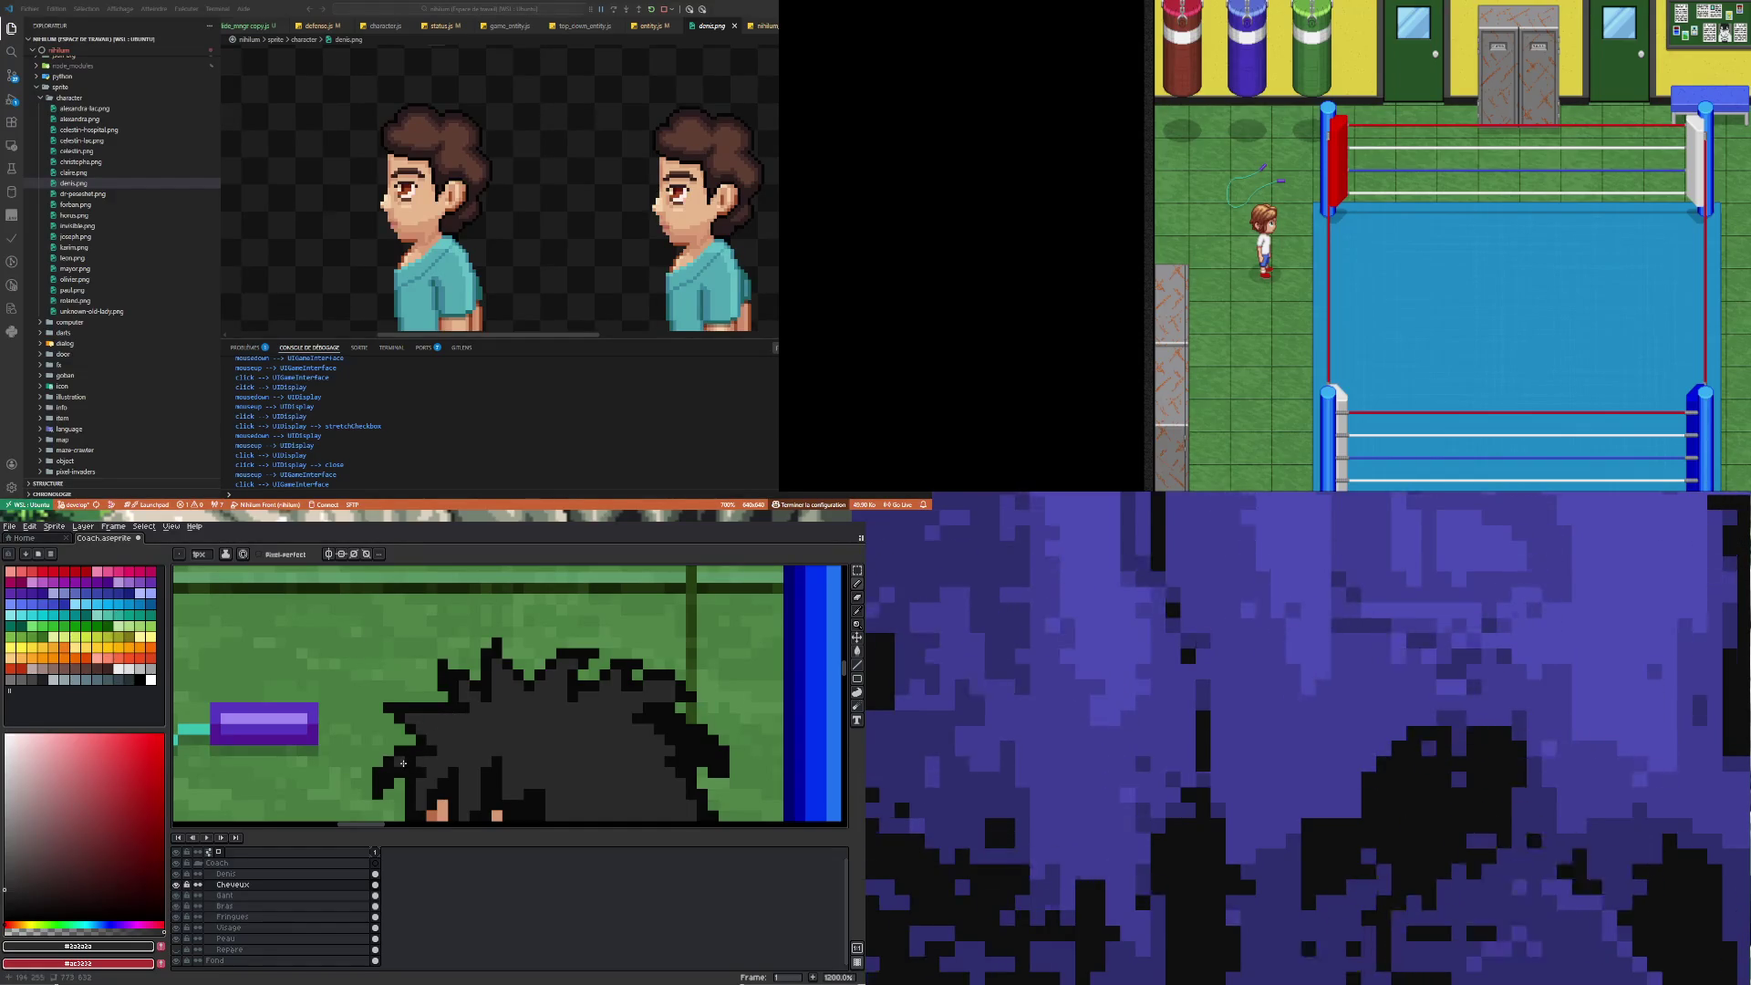
{"action": "scroll", "coordinate": [419, 769], "scroll_direction": "down", "scroll_amount": 3}
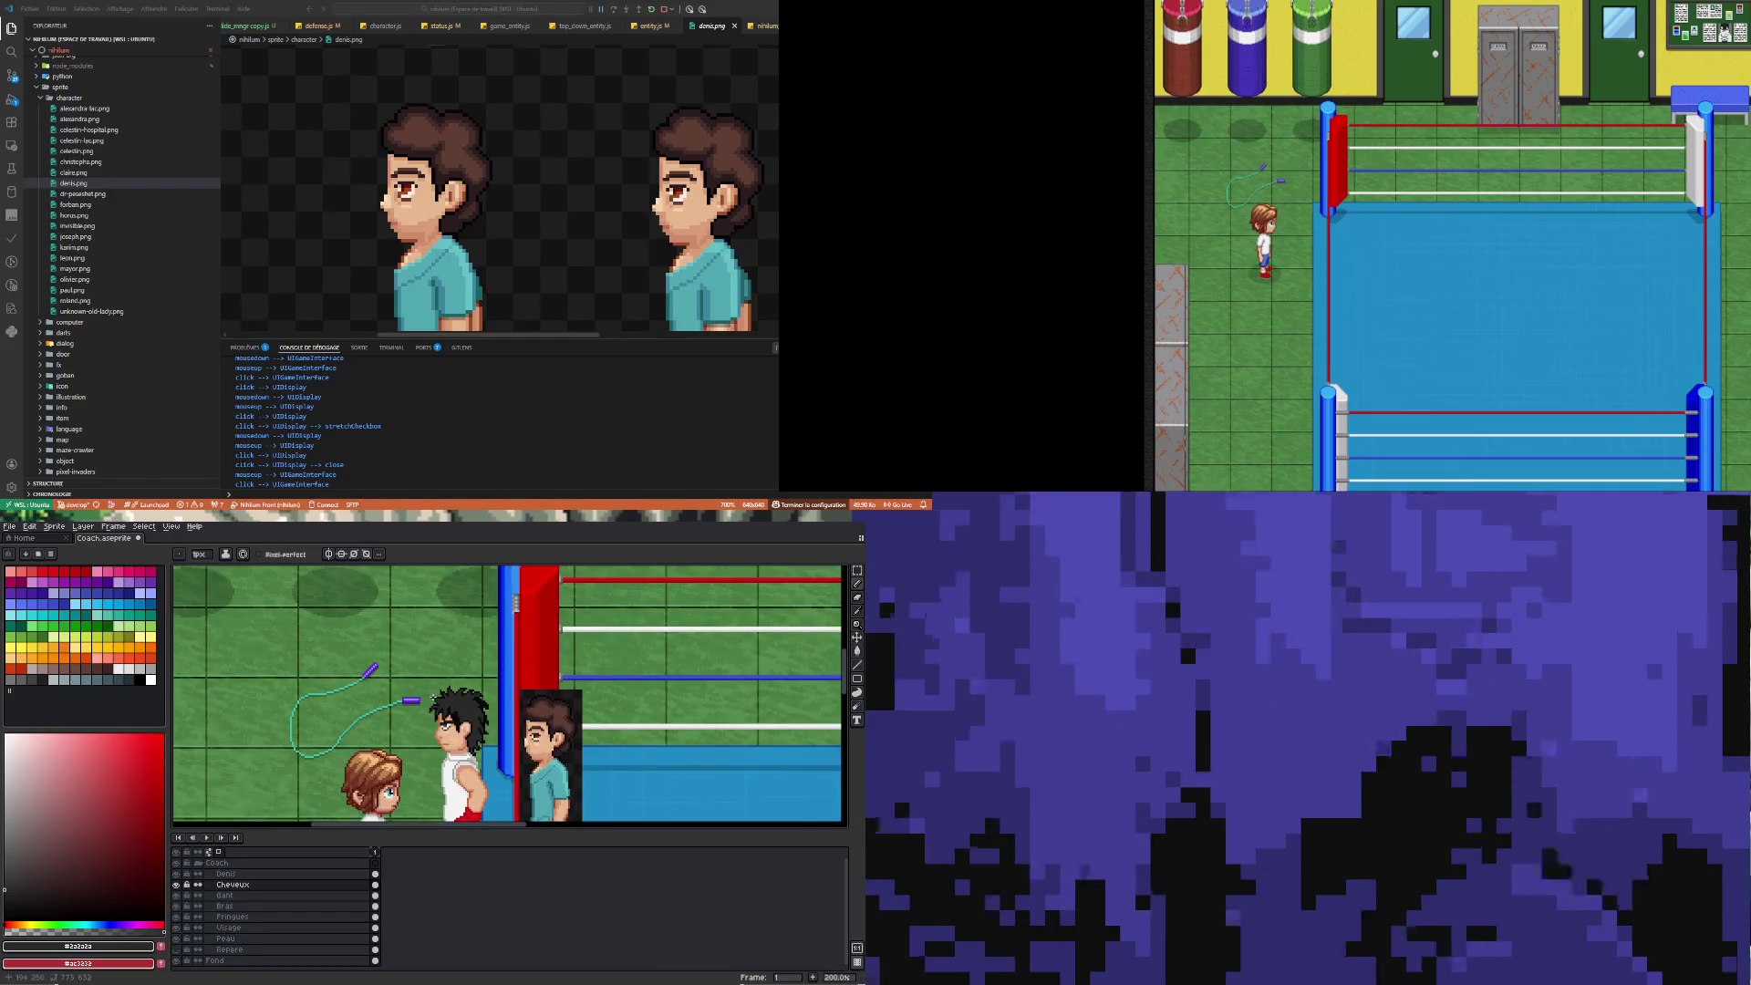
Shade four scattered pixels inside the black hair dark grey
{"action": "scroll", "coordinate": [365, 711], "scroll_direction": "up", "scroll_amount": 7}
{"action": "scroll", "coordinate": [358, 706], "scroll_direction": "down", "scroll_amount": 4}
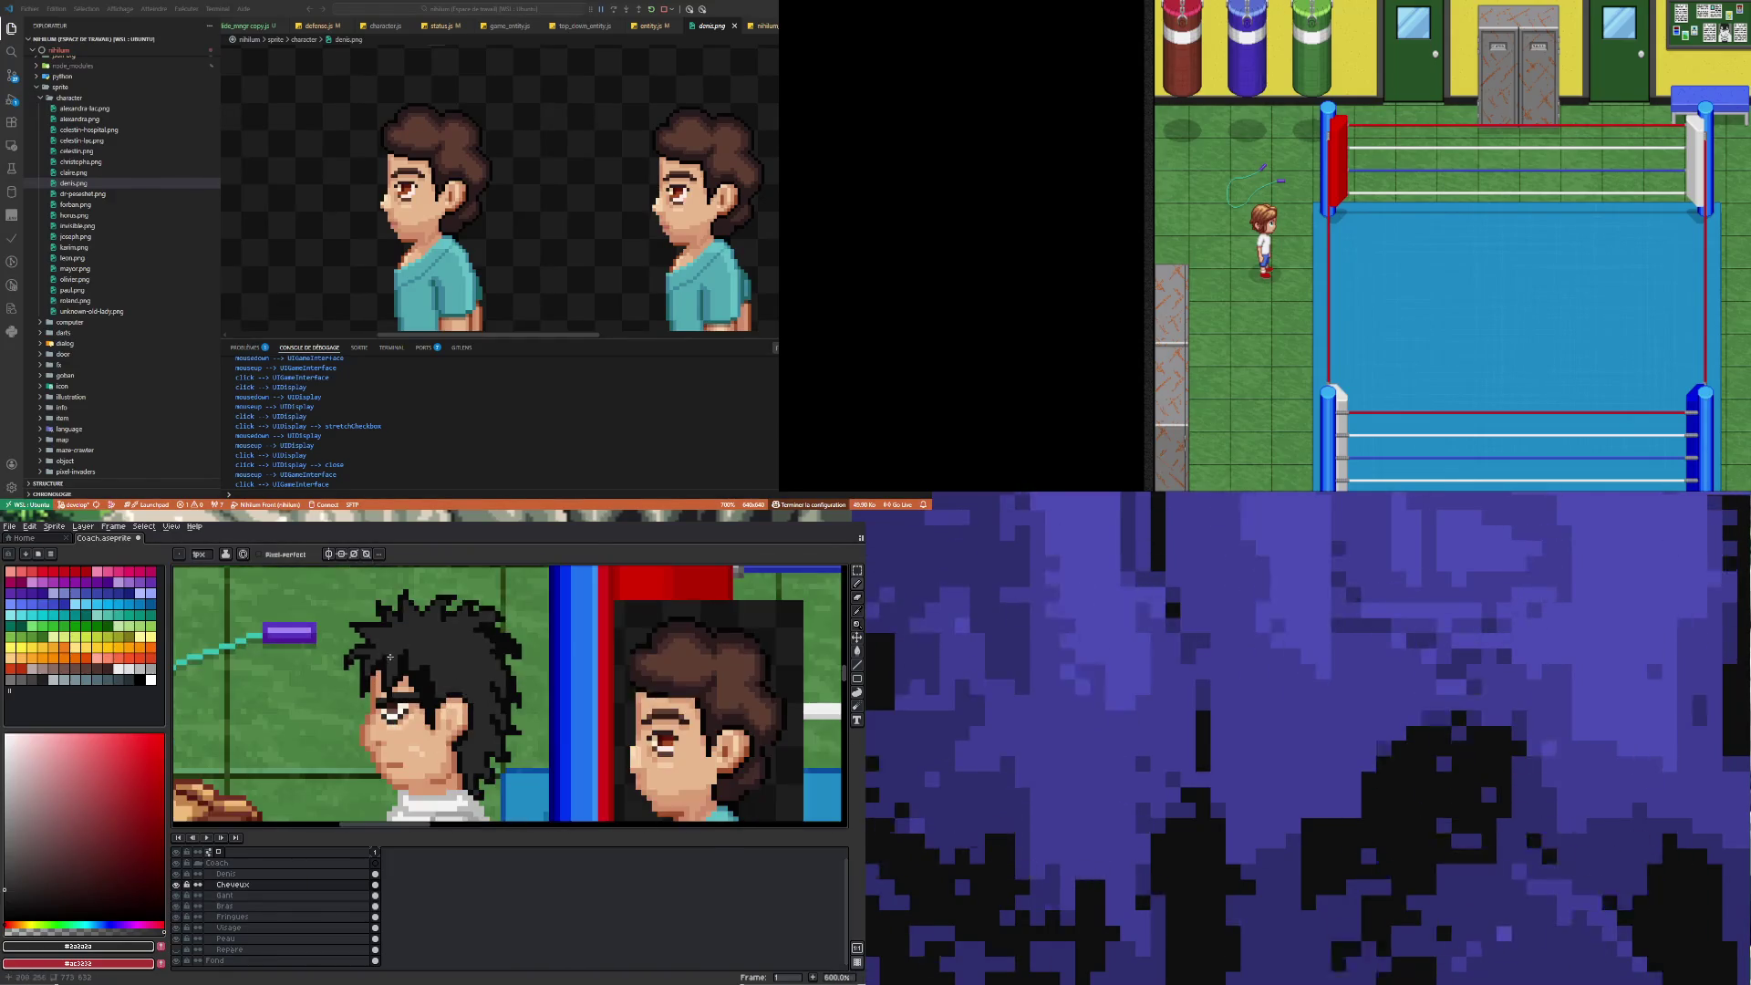
{"action": "scroll", "coordinate": [336, 636], "scroll_direction": "up", "scroll_amount": 4}
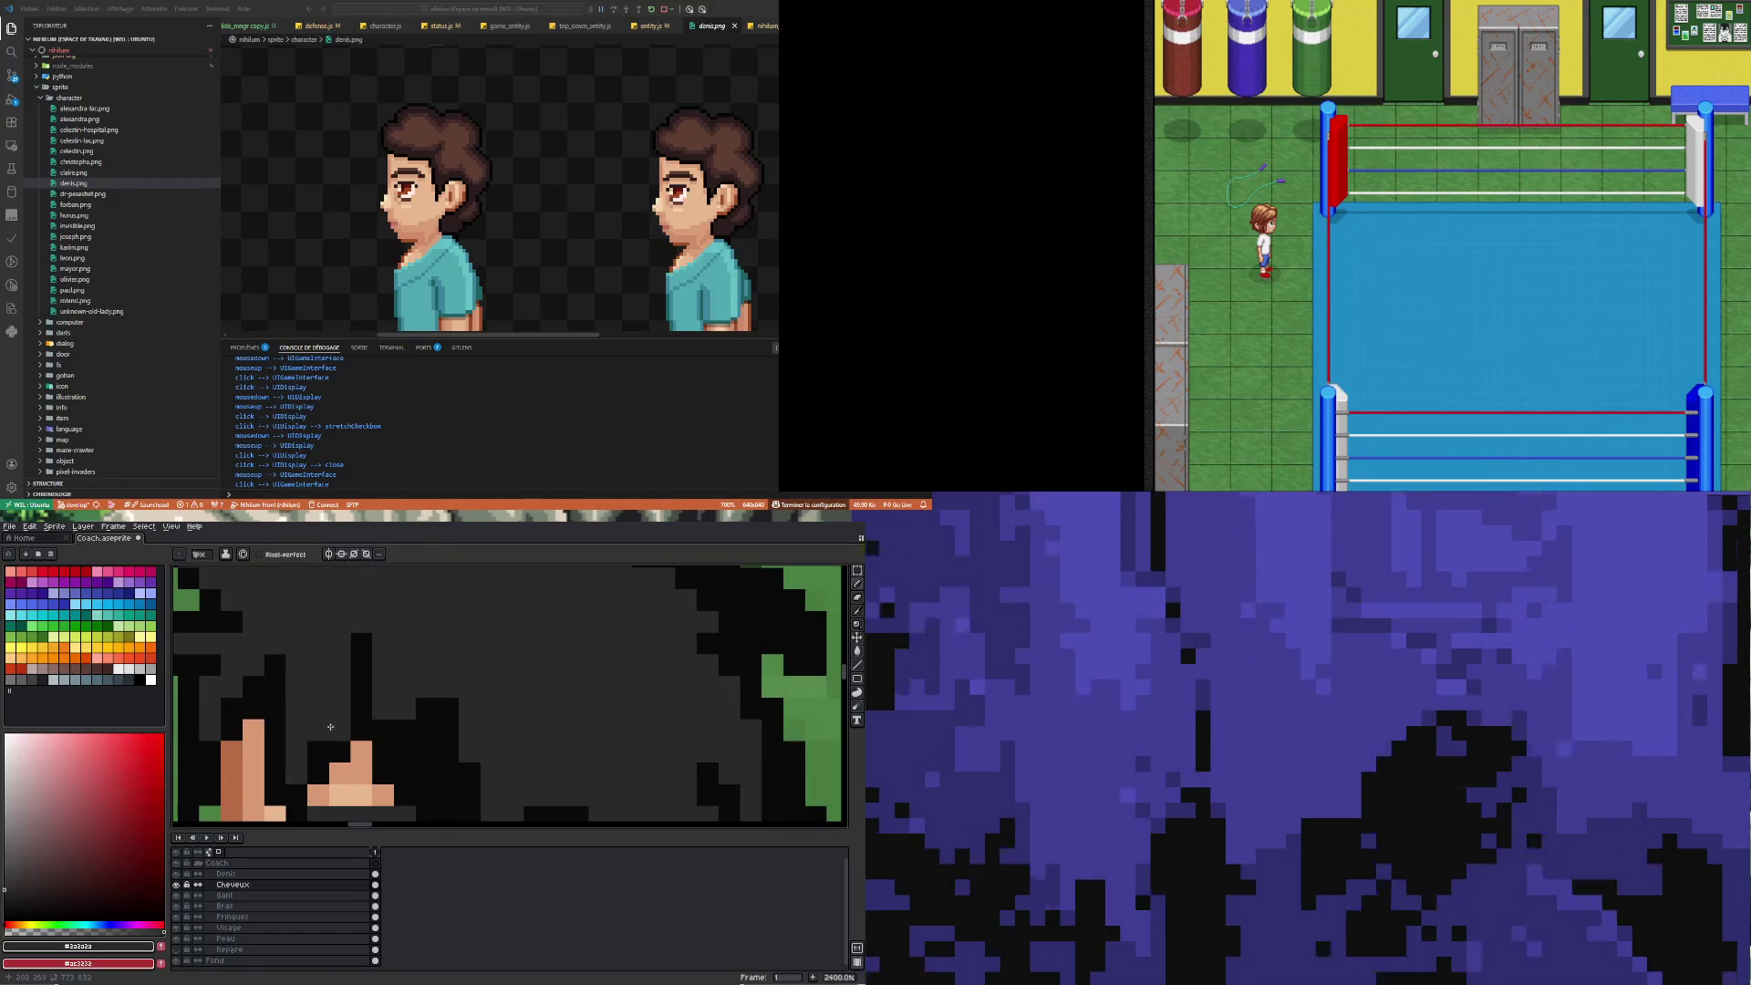
{"action": "left_click", "coordinate": [358, 663]}
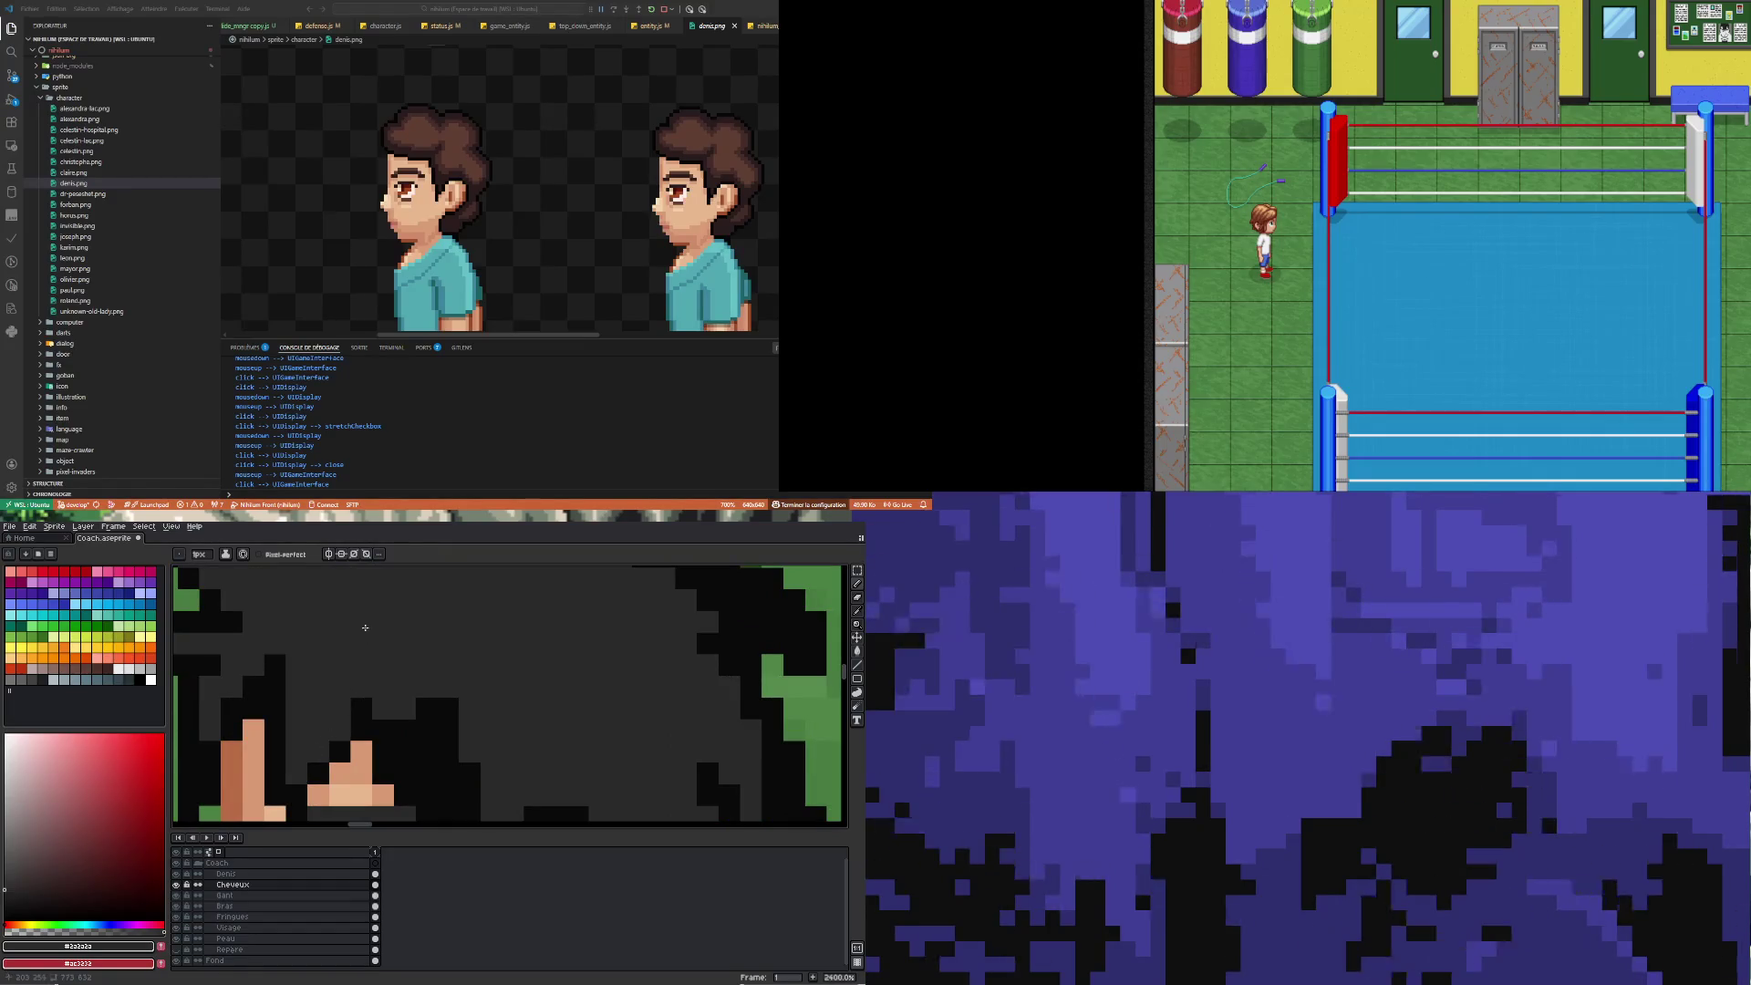
{"action": "scroll", "coordinate": [354, 660], "scroll_direction": "down", "scroll_amount": 4}
{"action": "scroll", "coordinate": [417, 682], "scroll_direction": "up", "scroll_amount": 3}
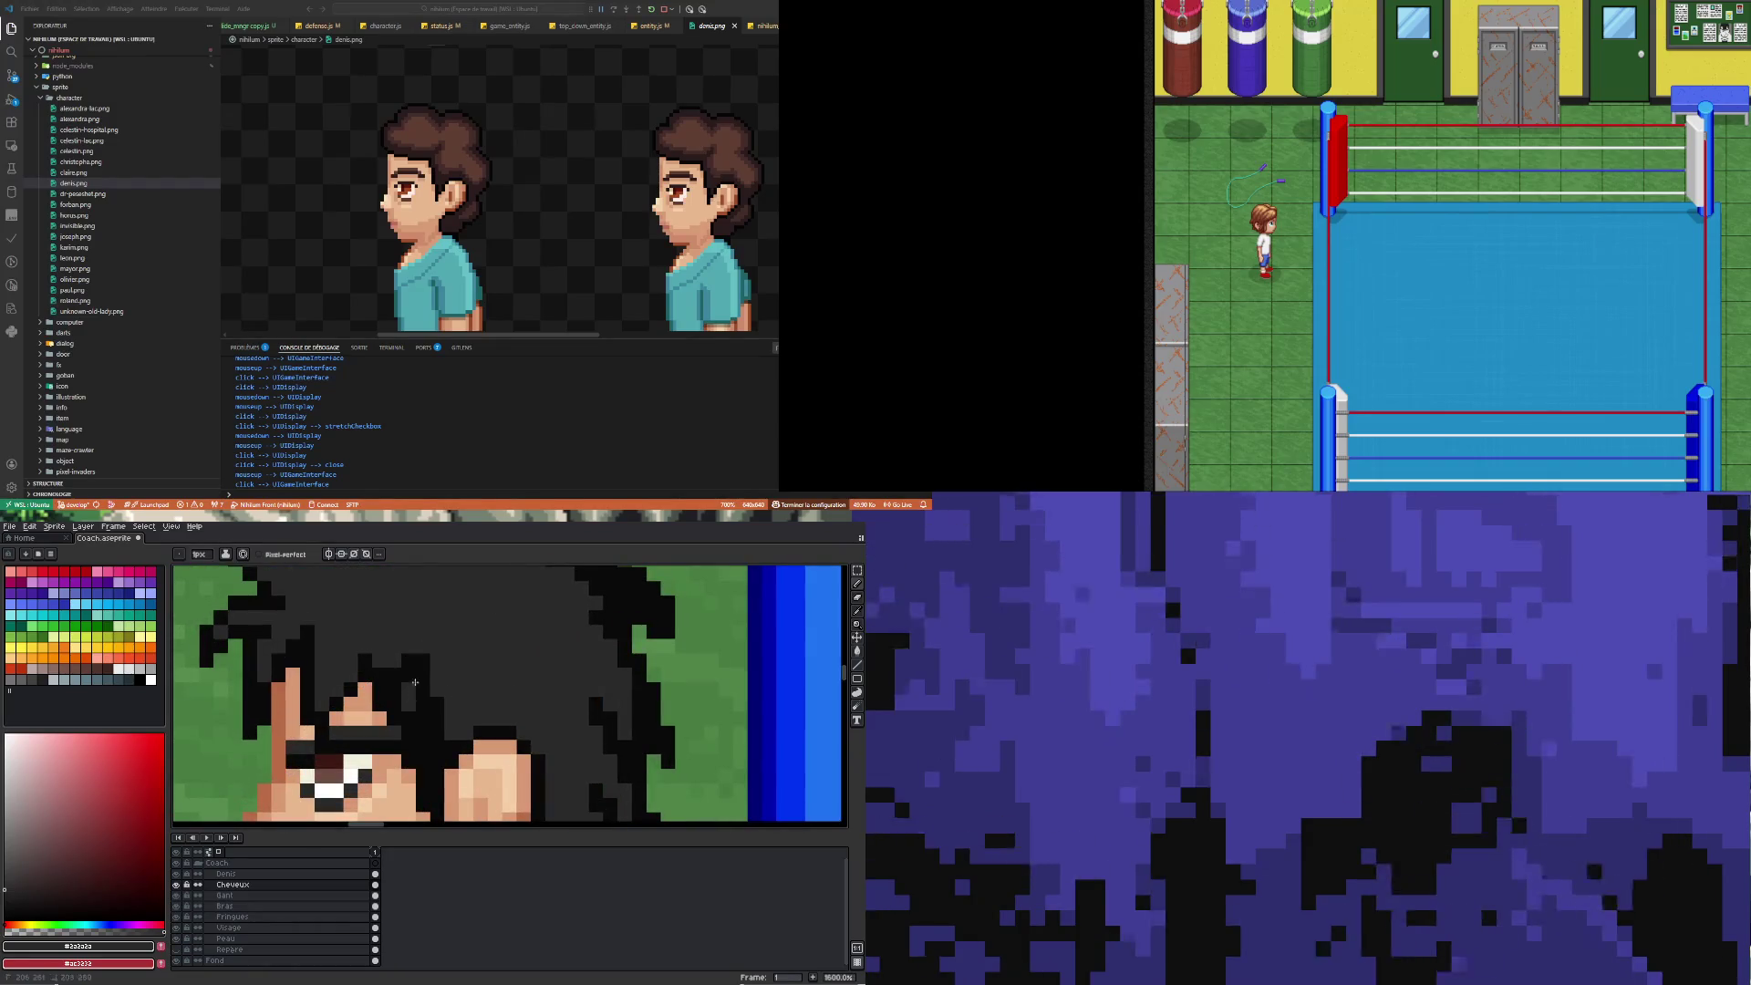
{"action": "left_click", "coordinate": [429, 693]}
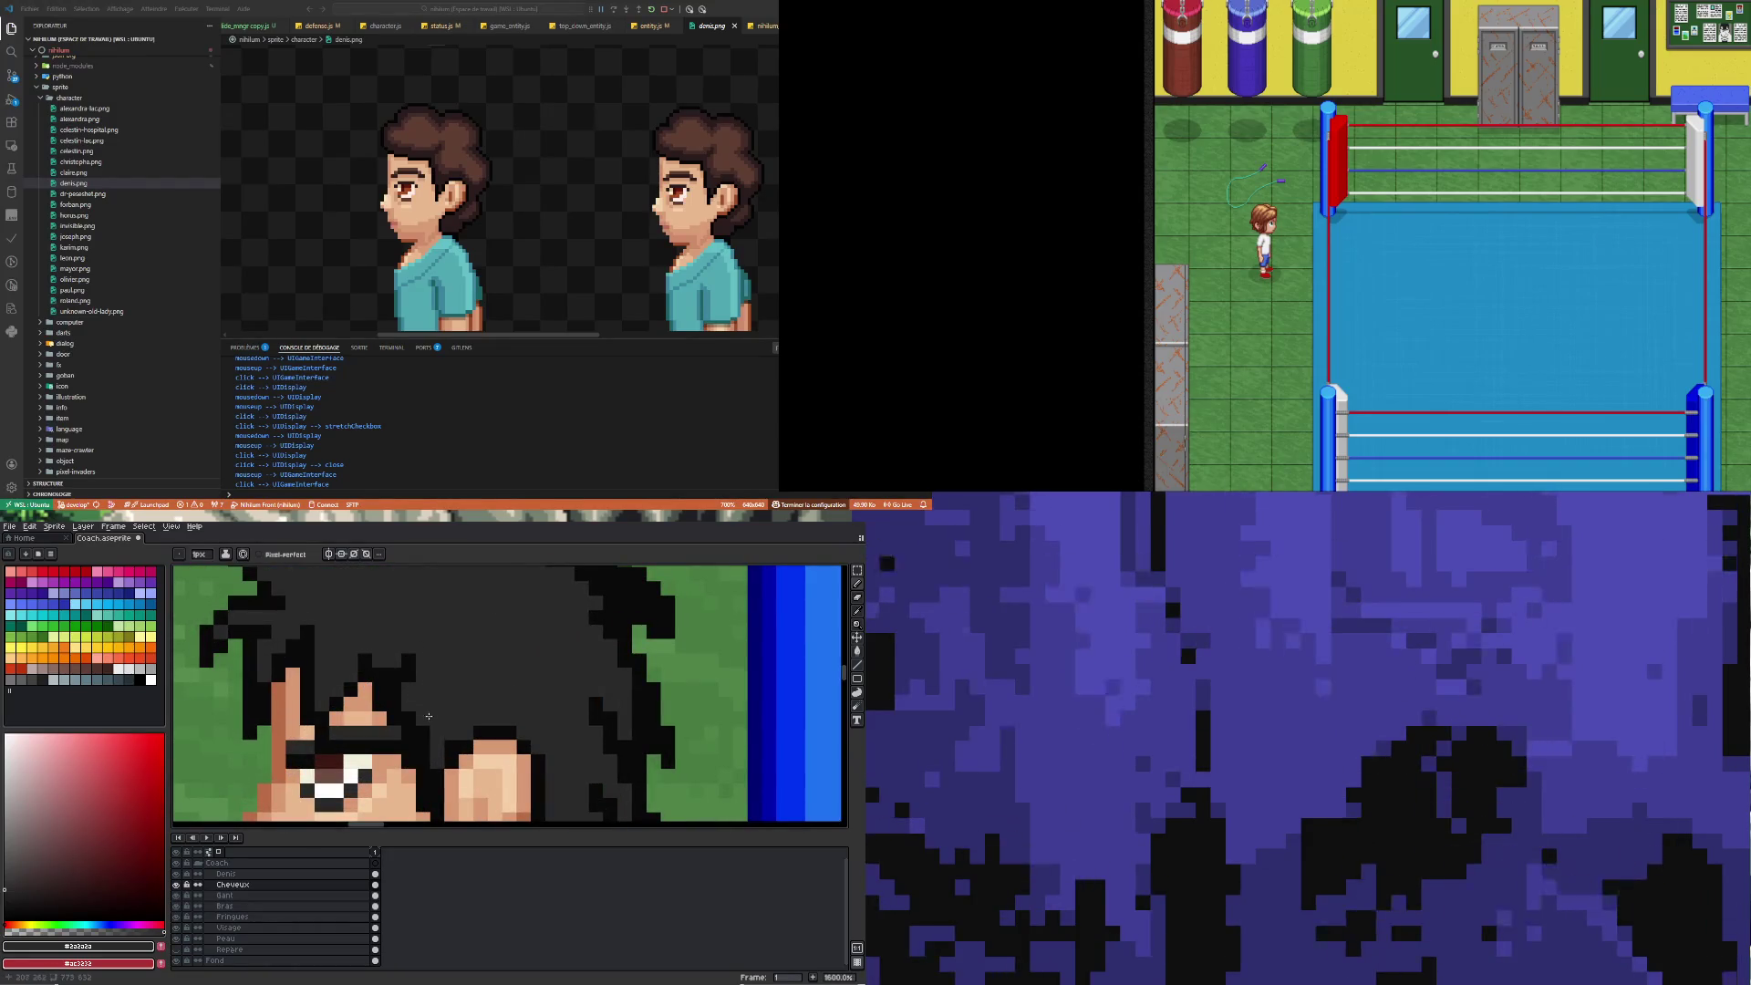
{"action": "left_click", "coordinate": [405, 679]}
{"action": "left_click", "coordinate": [408, 659]}
{"action": "scroll", "coordinate": [412, 632], "scroll_direction": "down", "scroll_amount": 4}
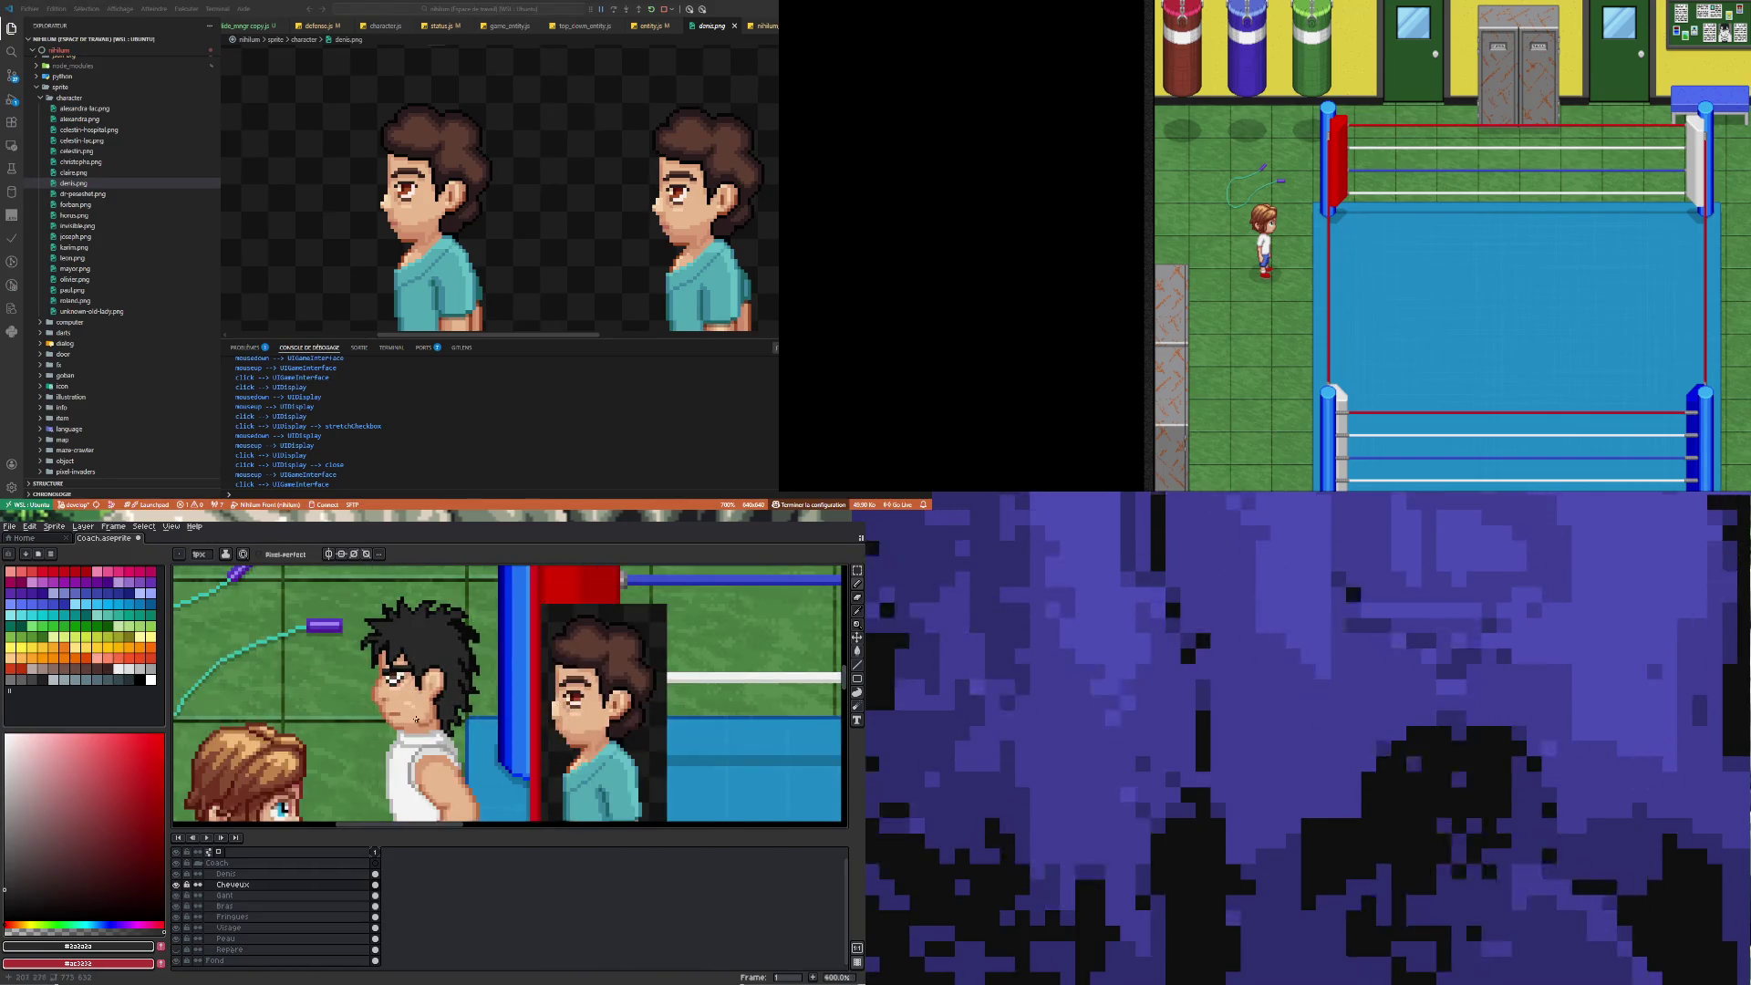
{"action": "scroll", "coordinate": [479, 604], "scroll_direction": "up", "scroll_amount": 2}
{"action": "scroll", "coordinate": [479, 605], "scroll_direction": "up", "scroll_amount": 4}
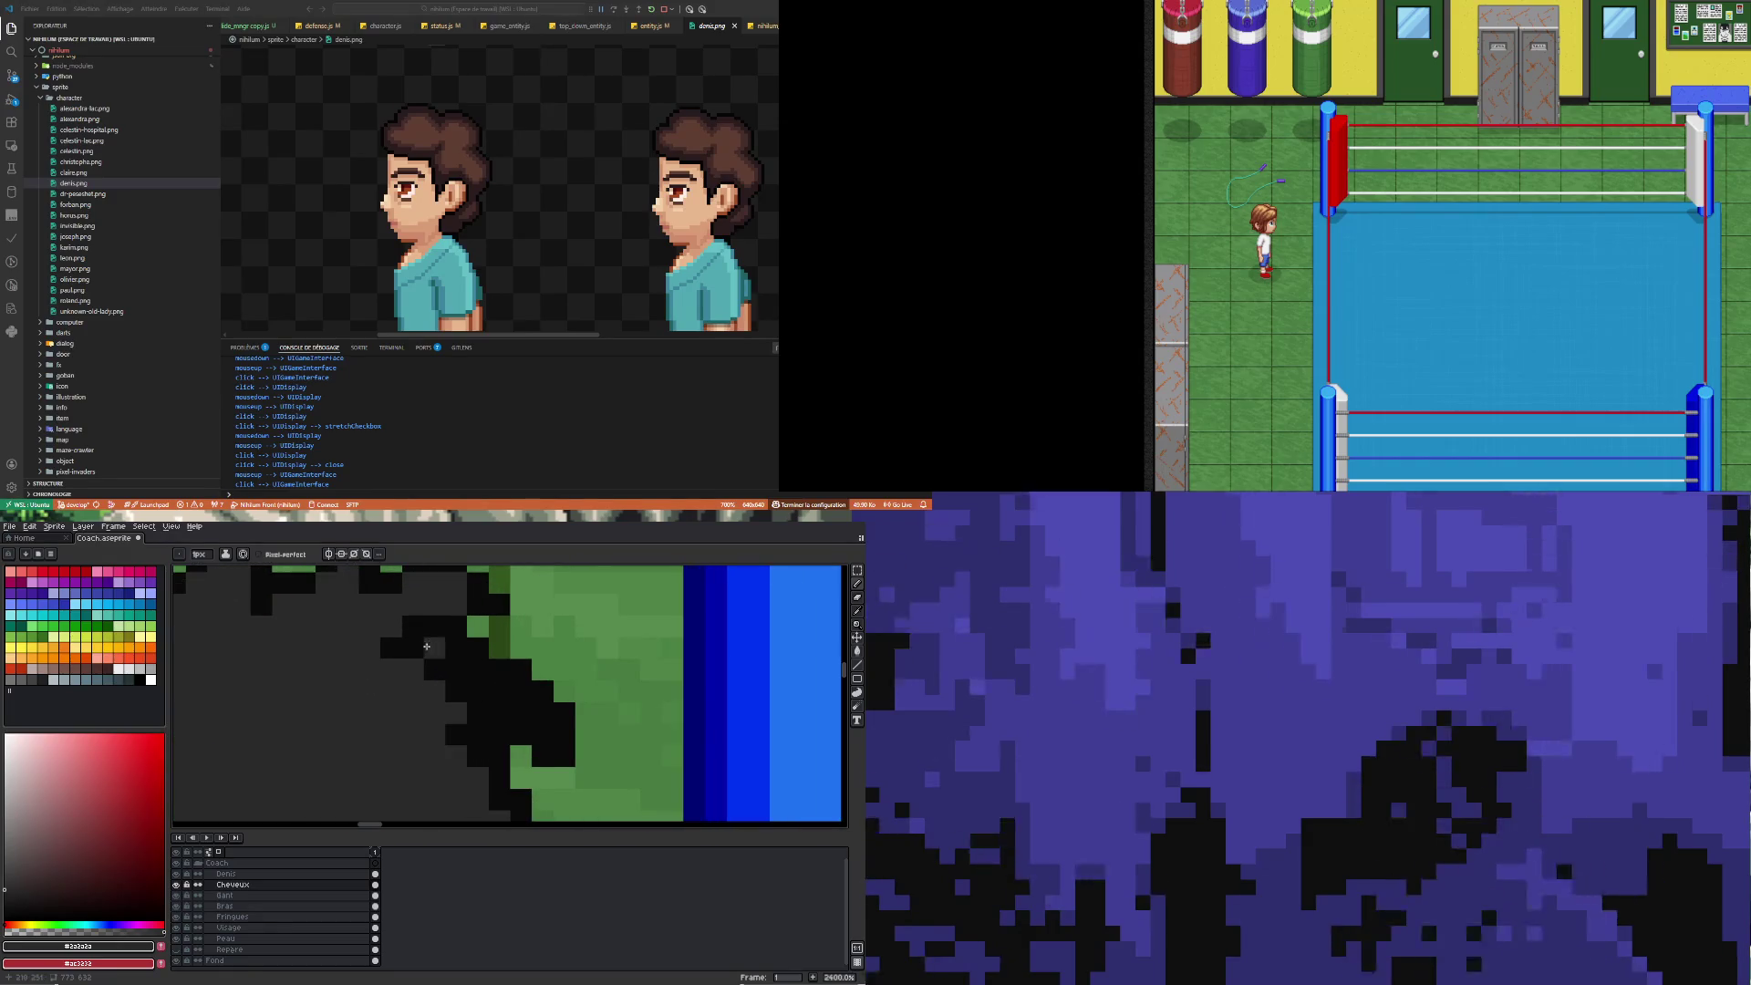
{"action": "scroll", "coordinate": [363, 661], "scroll_direction": "down", "scroll_amount": 5}
{"action": "scroll", "coordinate": [370, 646], "scroll_direction": "up", "scroll_amount": 6}
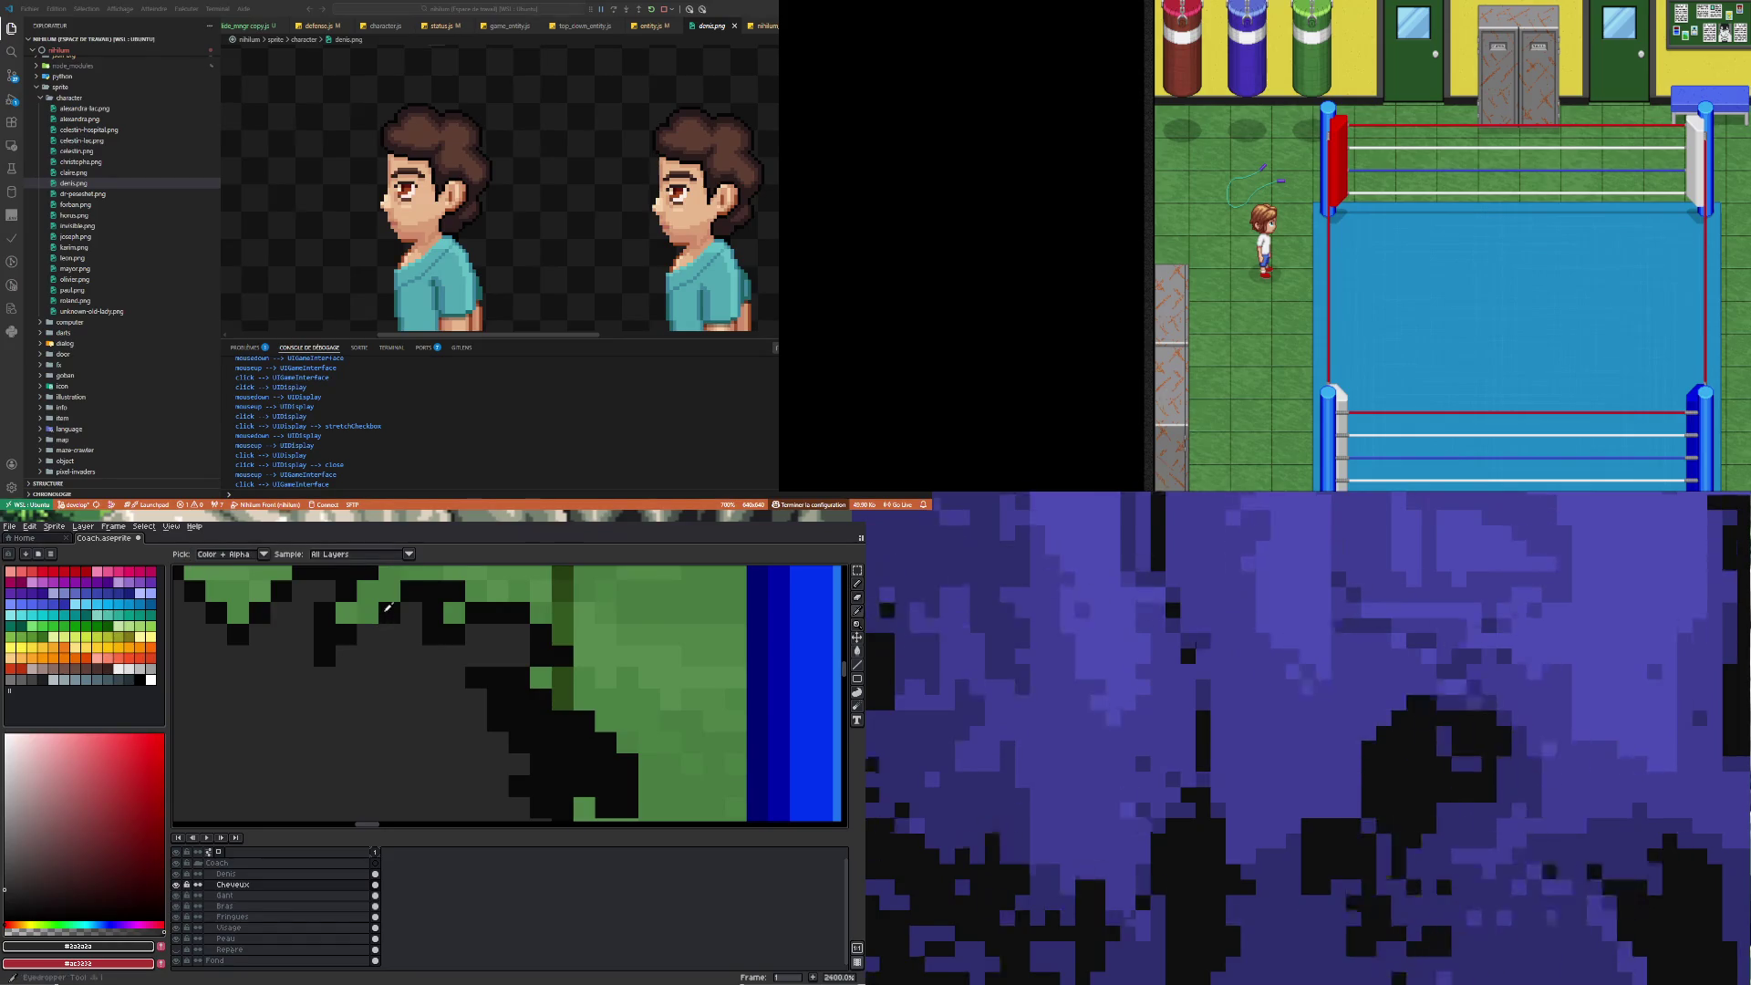
Fill the green gap at the hair edge black, extending the spike over the grass
{"action": "left_click", "coordinate": [375, 627], "text": "alt"}
{"action": "left_click", "coordinate": [371, 615]}
{"action": "scroll", "coordinate": [395, 657], "scroll_direction": "down", "scroll_amount": 6}
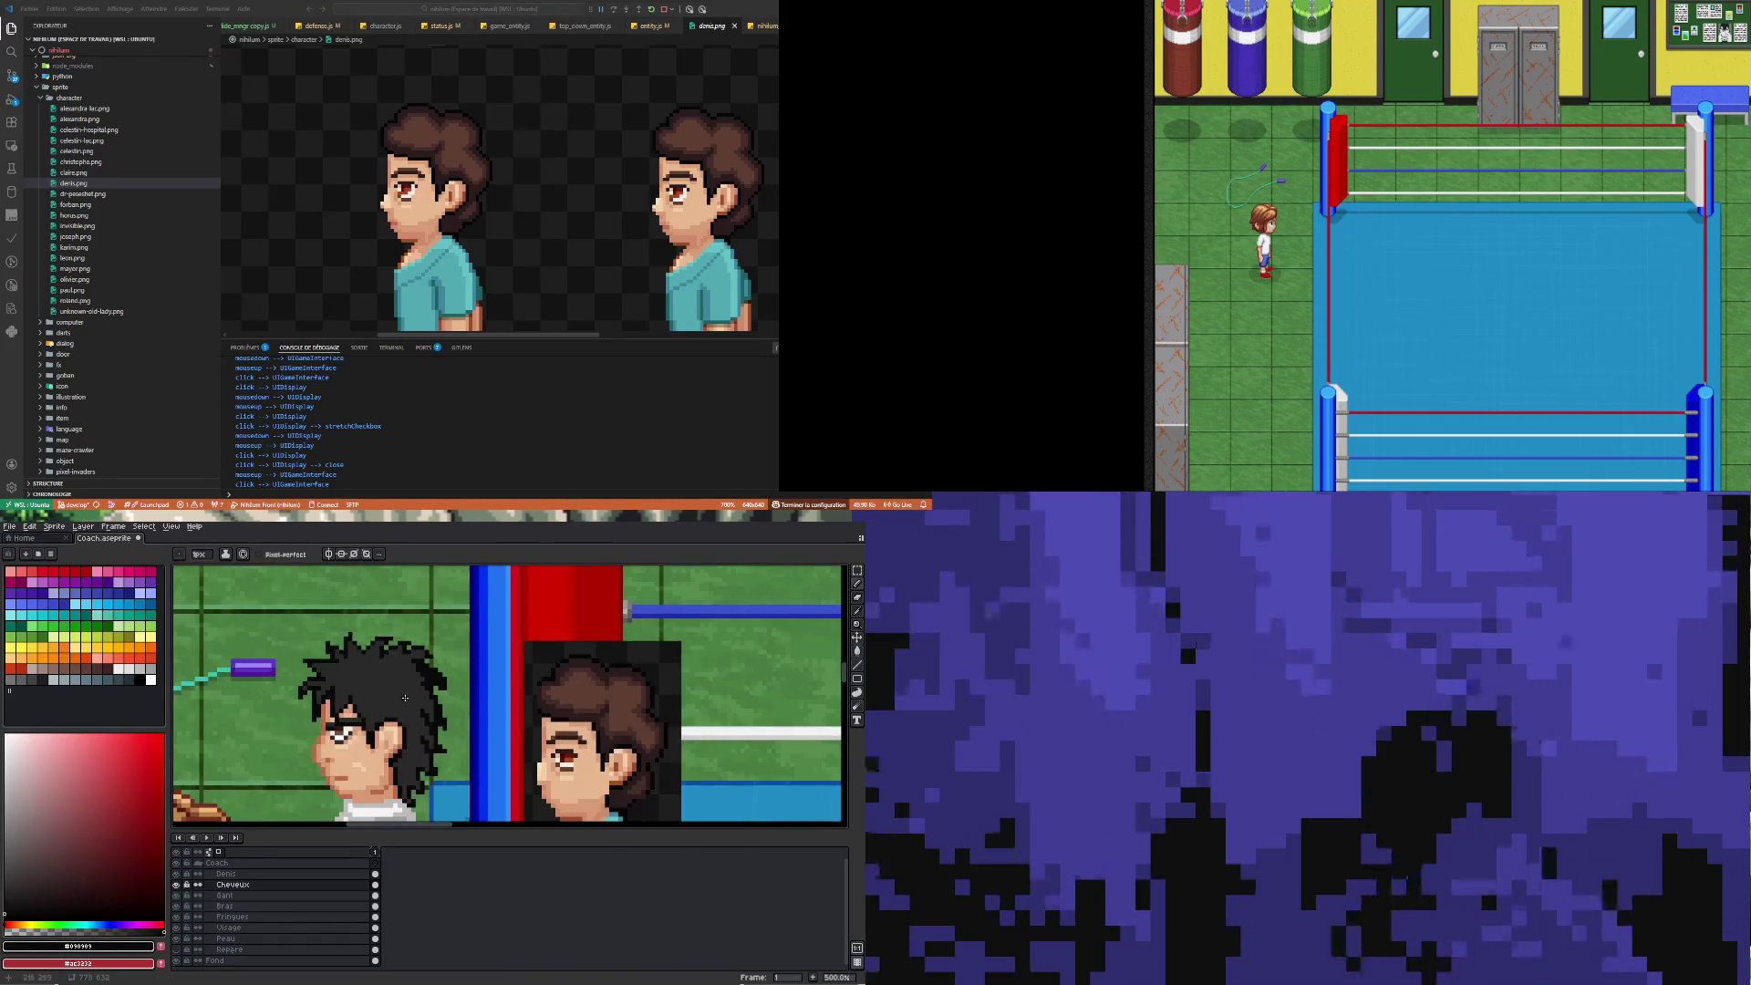
{"action": "scroll", "coordinate": [410, 642], "scroll_direction": "up", "scroll_amount": 4}
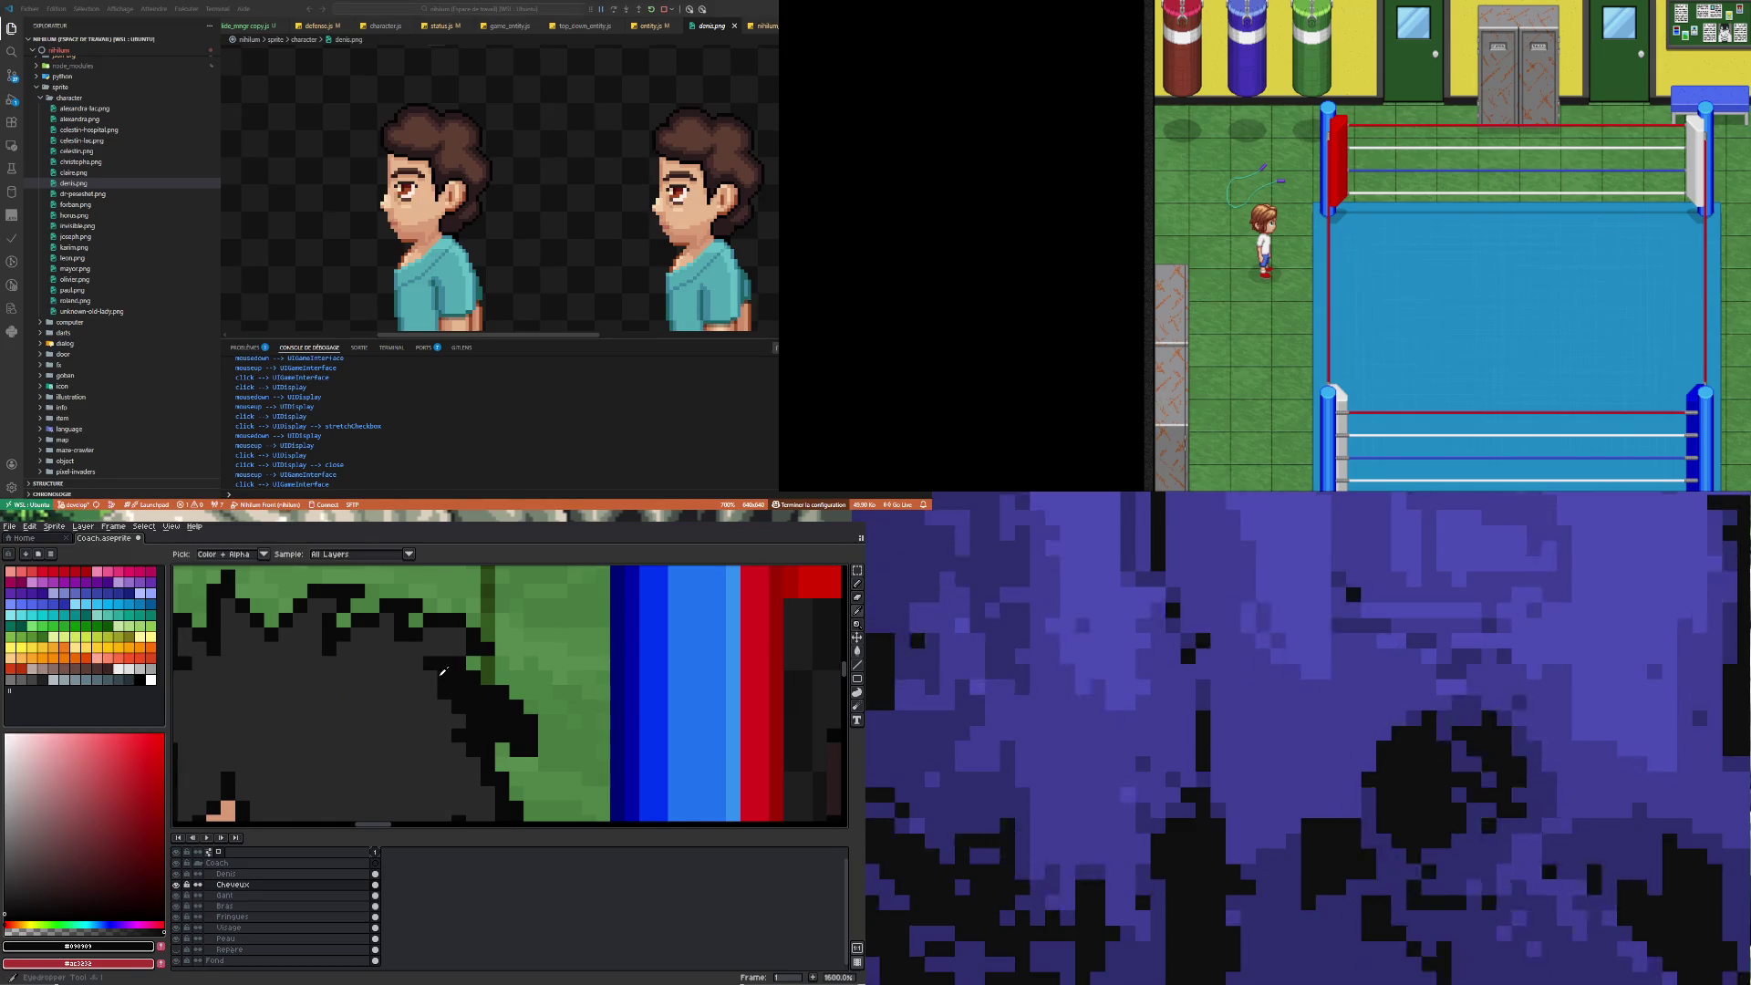
Repaint a hair outline pixel dark grey and add a short dark grey streak across the hair
{"action": "left_click", "coordinate": [447, 641], "text": "alt"}
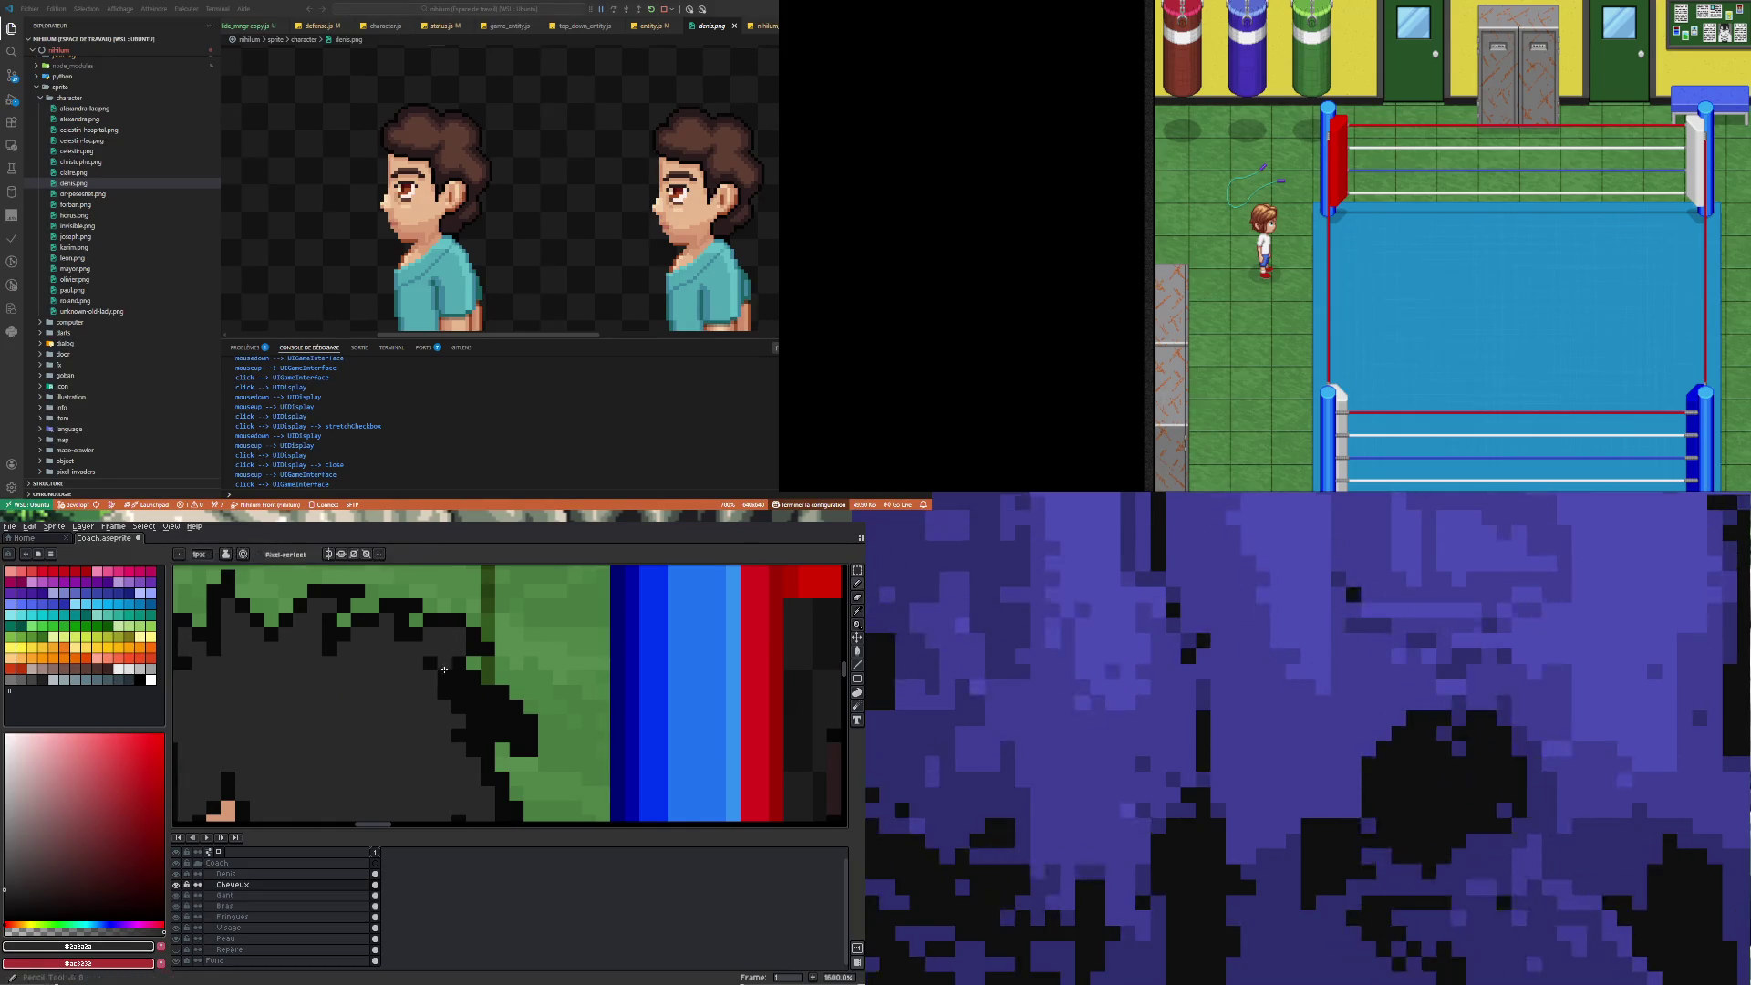
{"action": "left_click", "coordinate": [446, 676]}
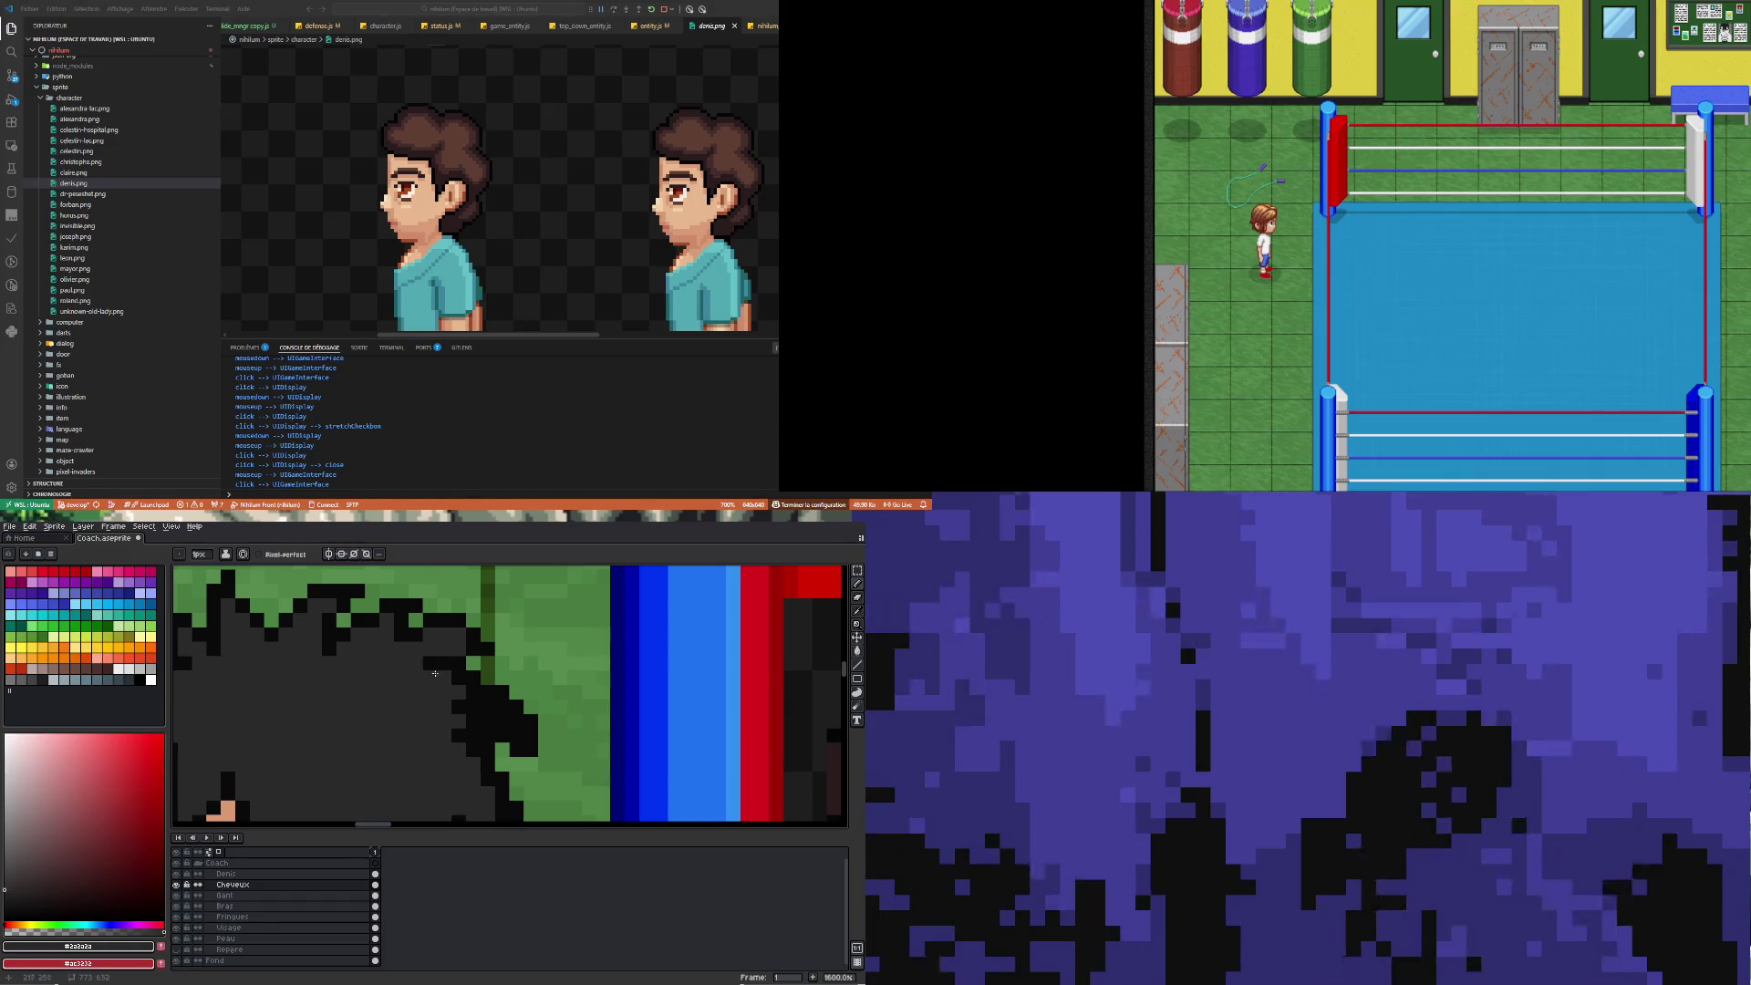
{"action": "scroll", "coordinate": [426, 663], "scroll_direction": "down", "scroll_amount": 4}
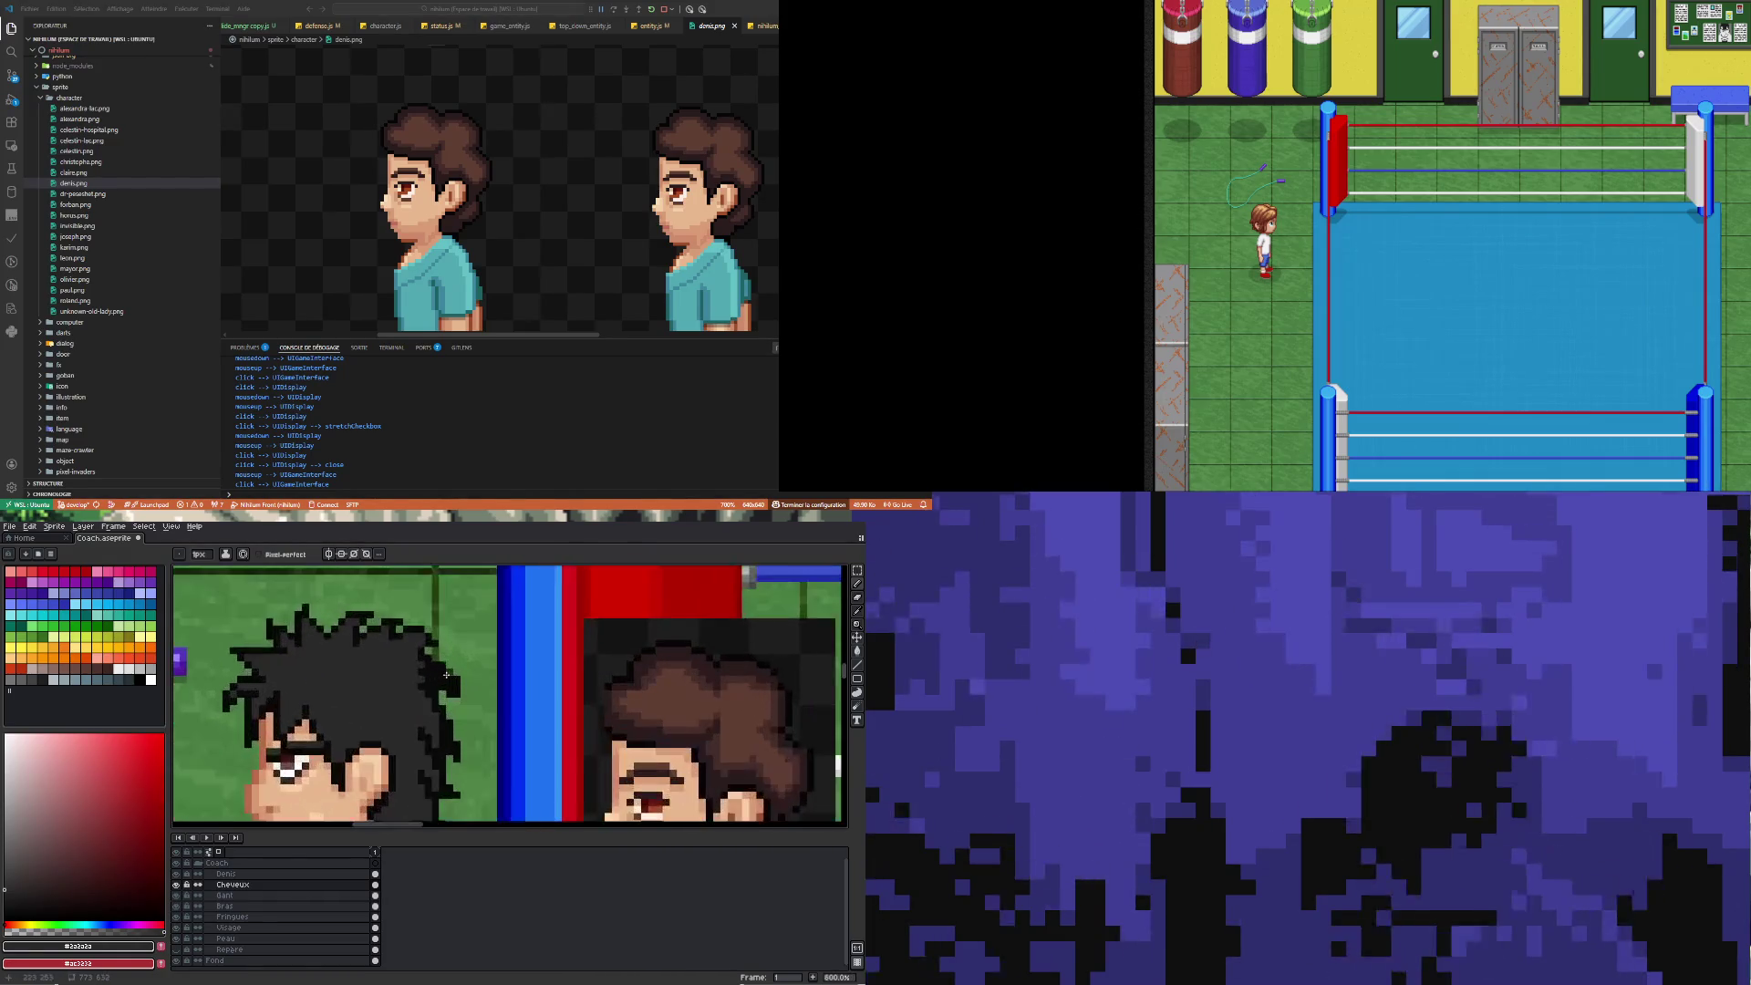
{"action": "left_click_drag", "start_coordinate": [446, 679], "coordinate": [420, 675]}
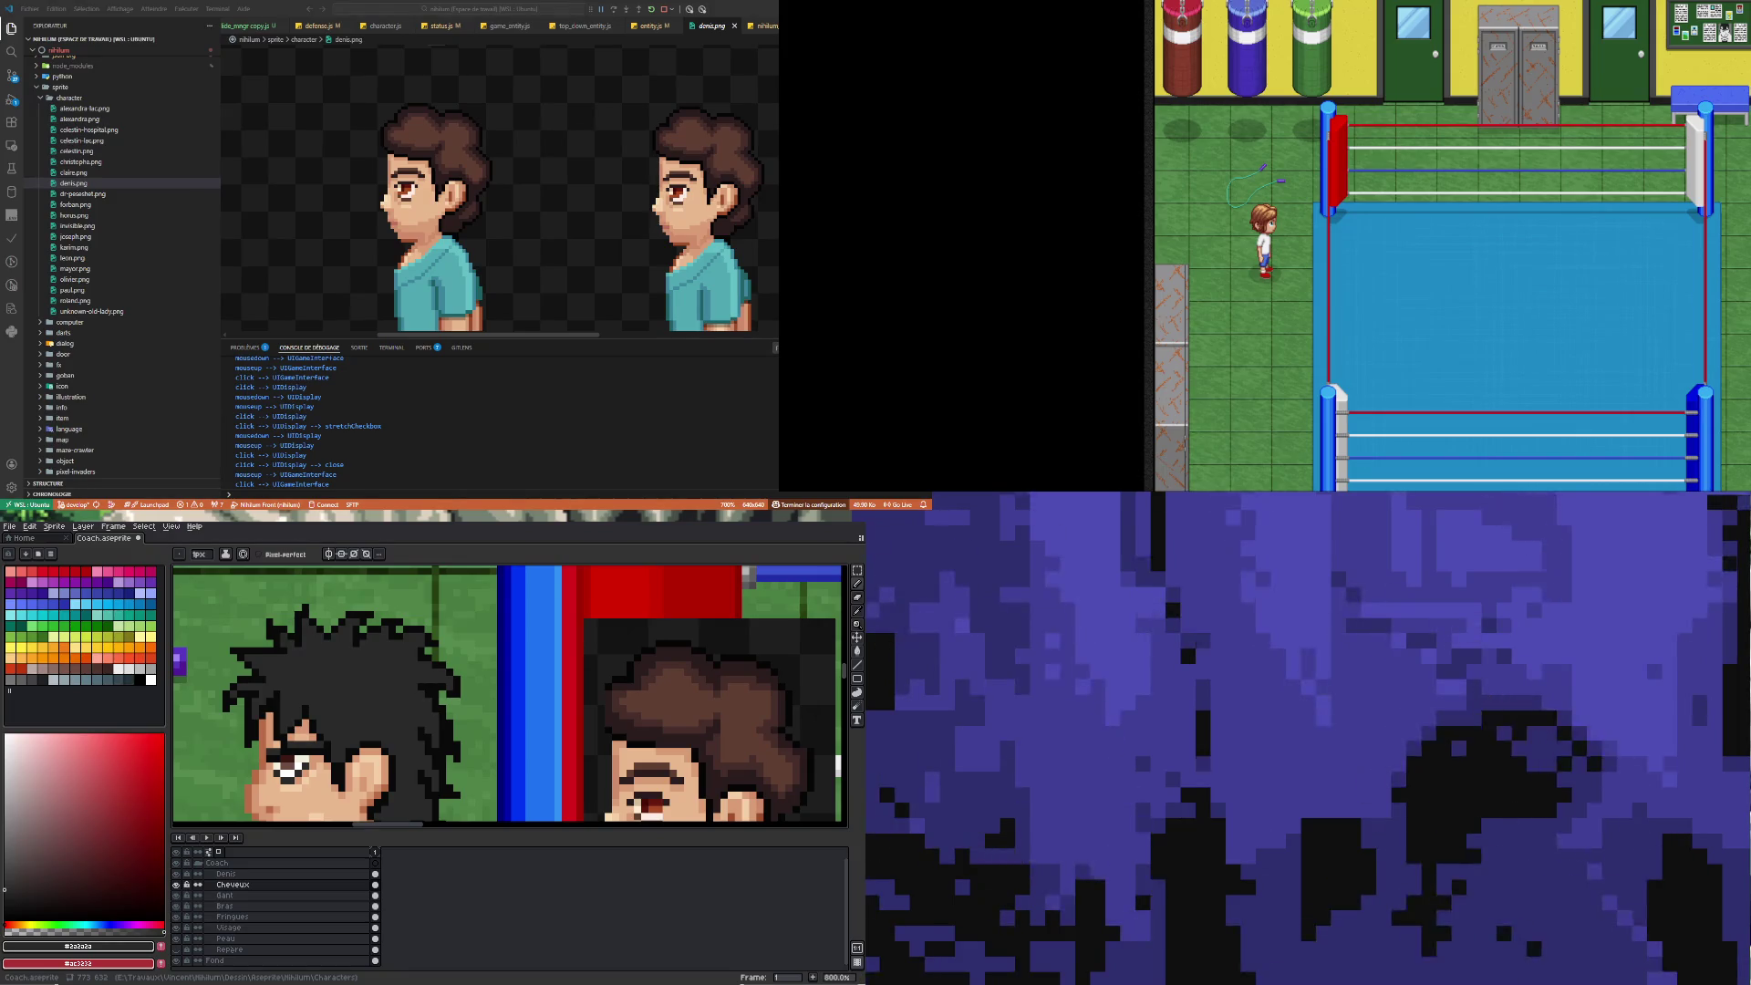
{"action": "scroll", "coordinate": [444, 695], "scroll_direction": "up", "scroll_amount": 5}
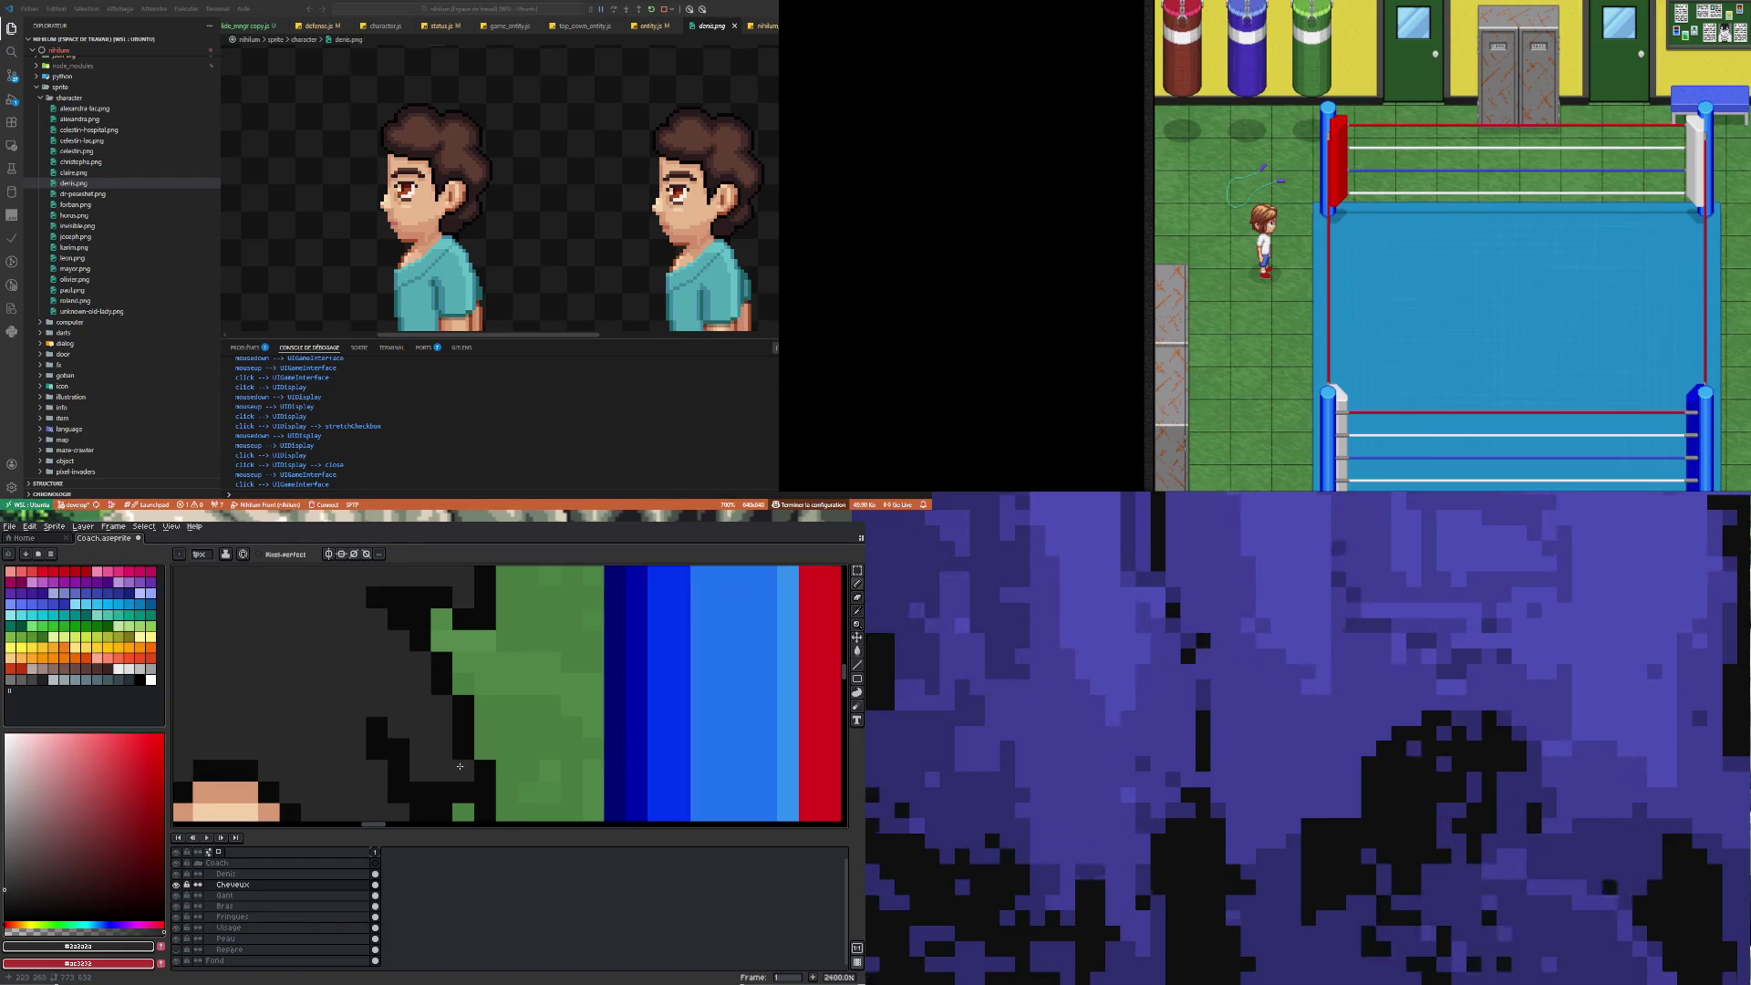
Zoom in on the coach's hair and sample near-black #090909 from its outline
{"action": "scroll", "coordinate": [415, 676], "scroll_direction": "down", "scroll_amount": 4}
{"action": "scroll", "coordinate": [416, 695], "scroll_direction": "up", "scroll_amount": 2}
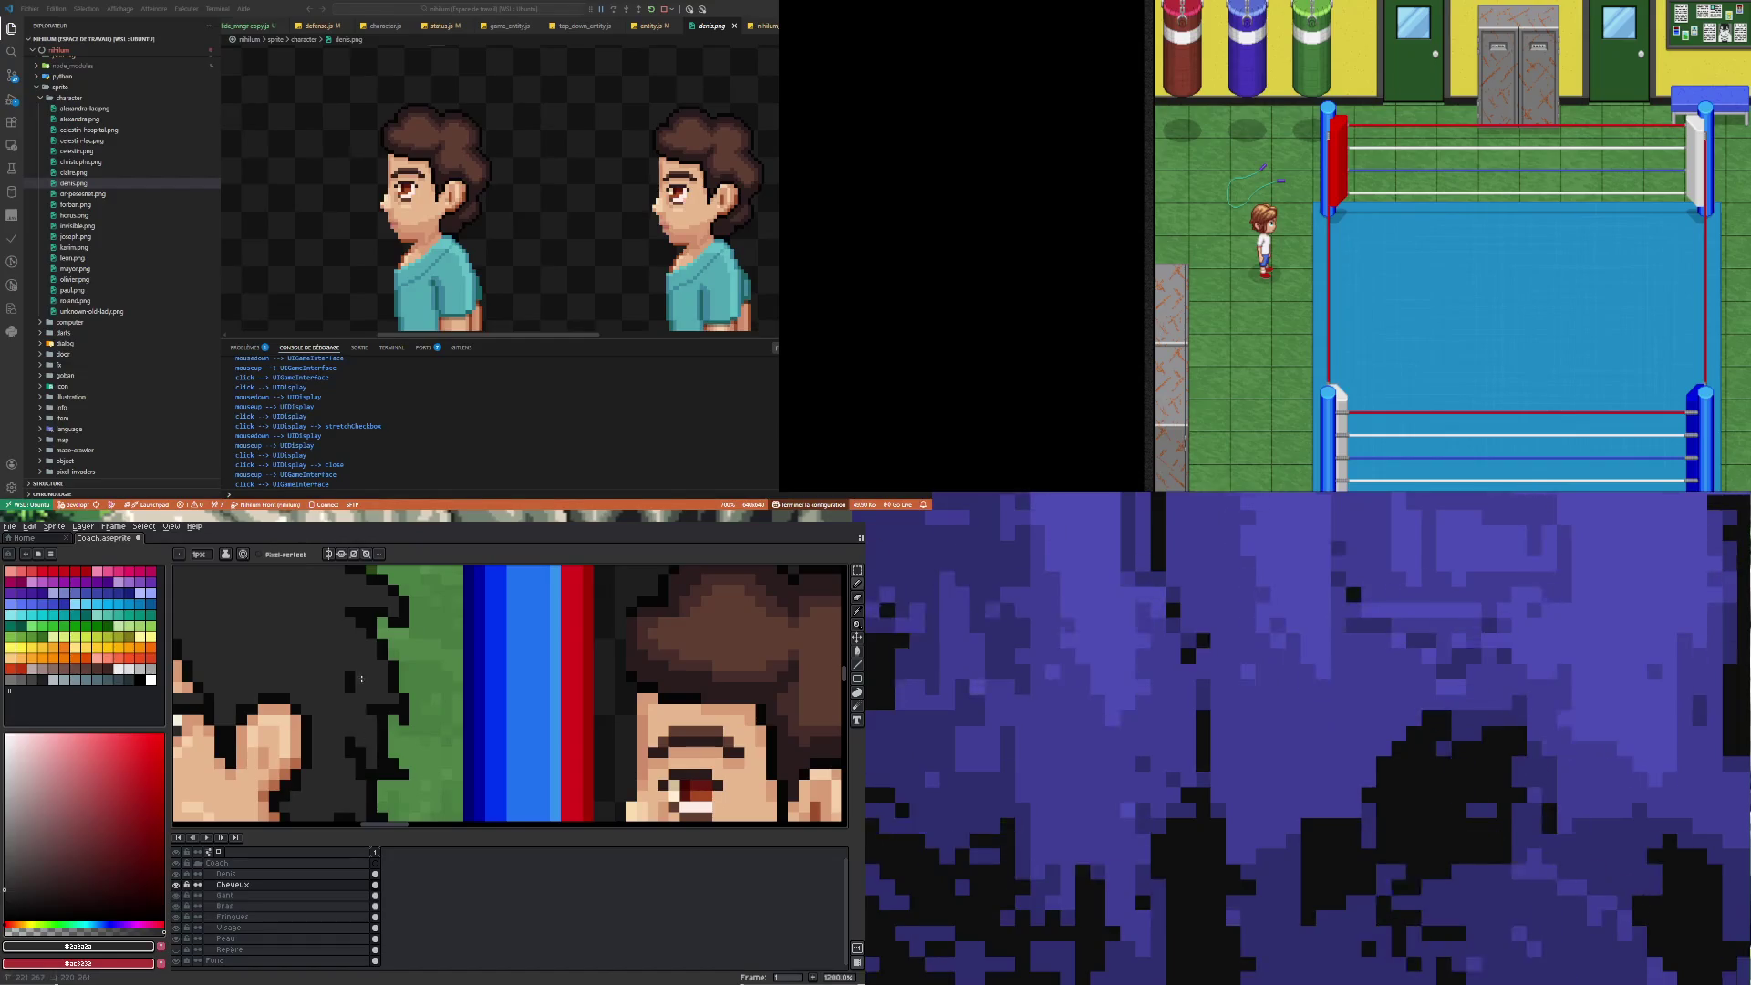
{"action": "scroll", "coordinate": [356, 691], "scroll_direction": "down", "scroll_amount": 2}
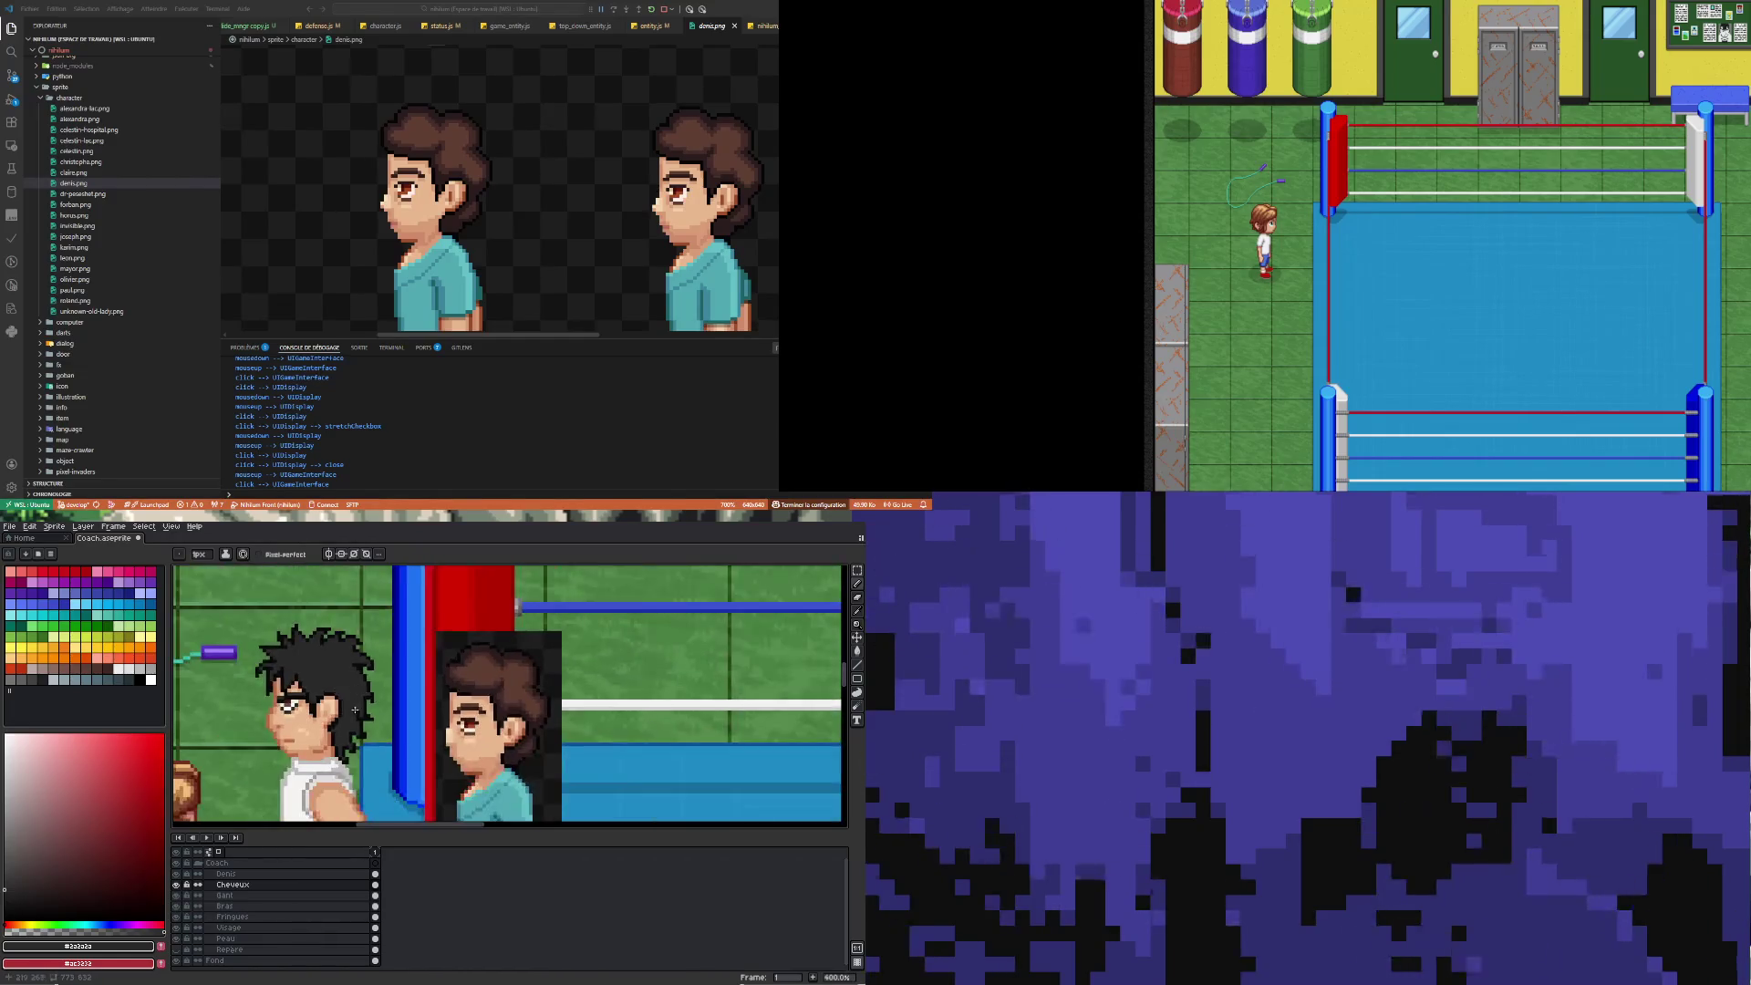
{"action": "scroll", "coordinate": [364, 655], "scroll_direction": "up", "scroll_amount": 2}
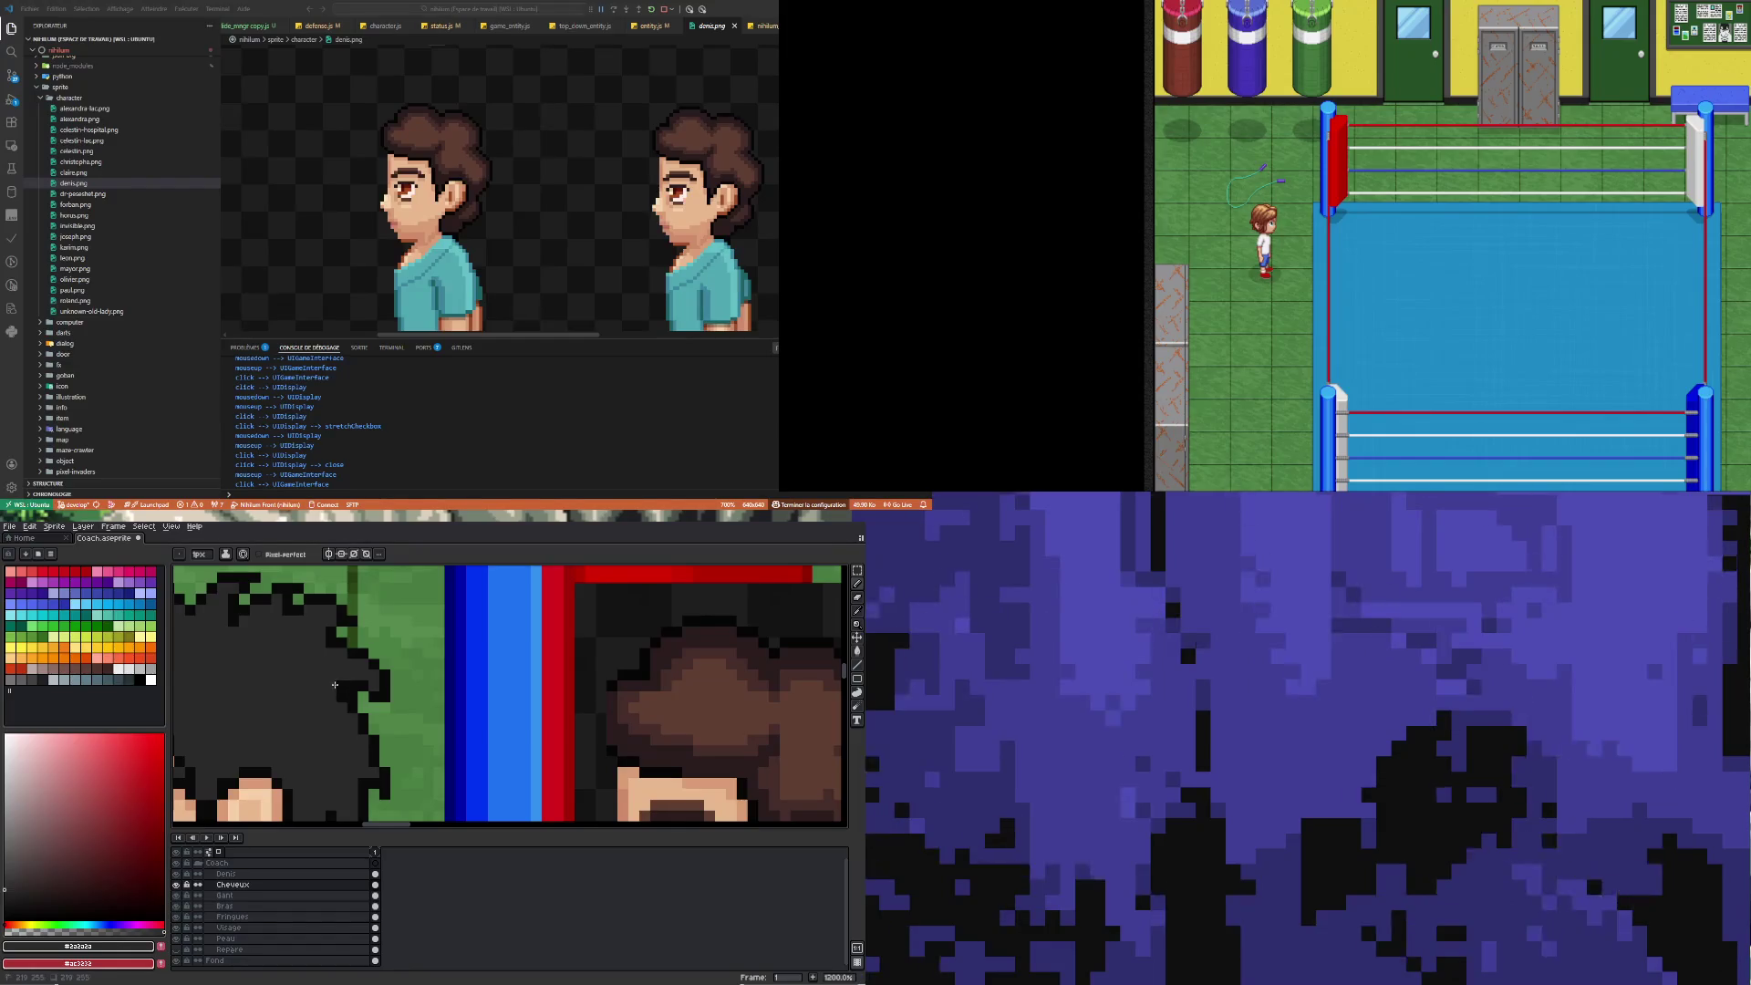
{"action": "scroll", "coordinate": [339, 699], "scroll_direction": "down", "scroll_amount": 7}
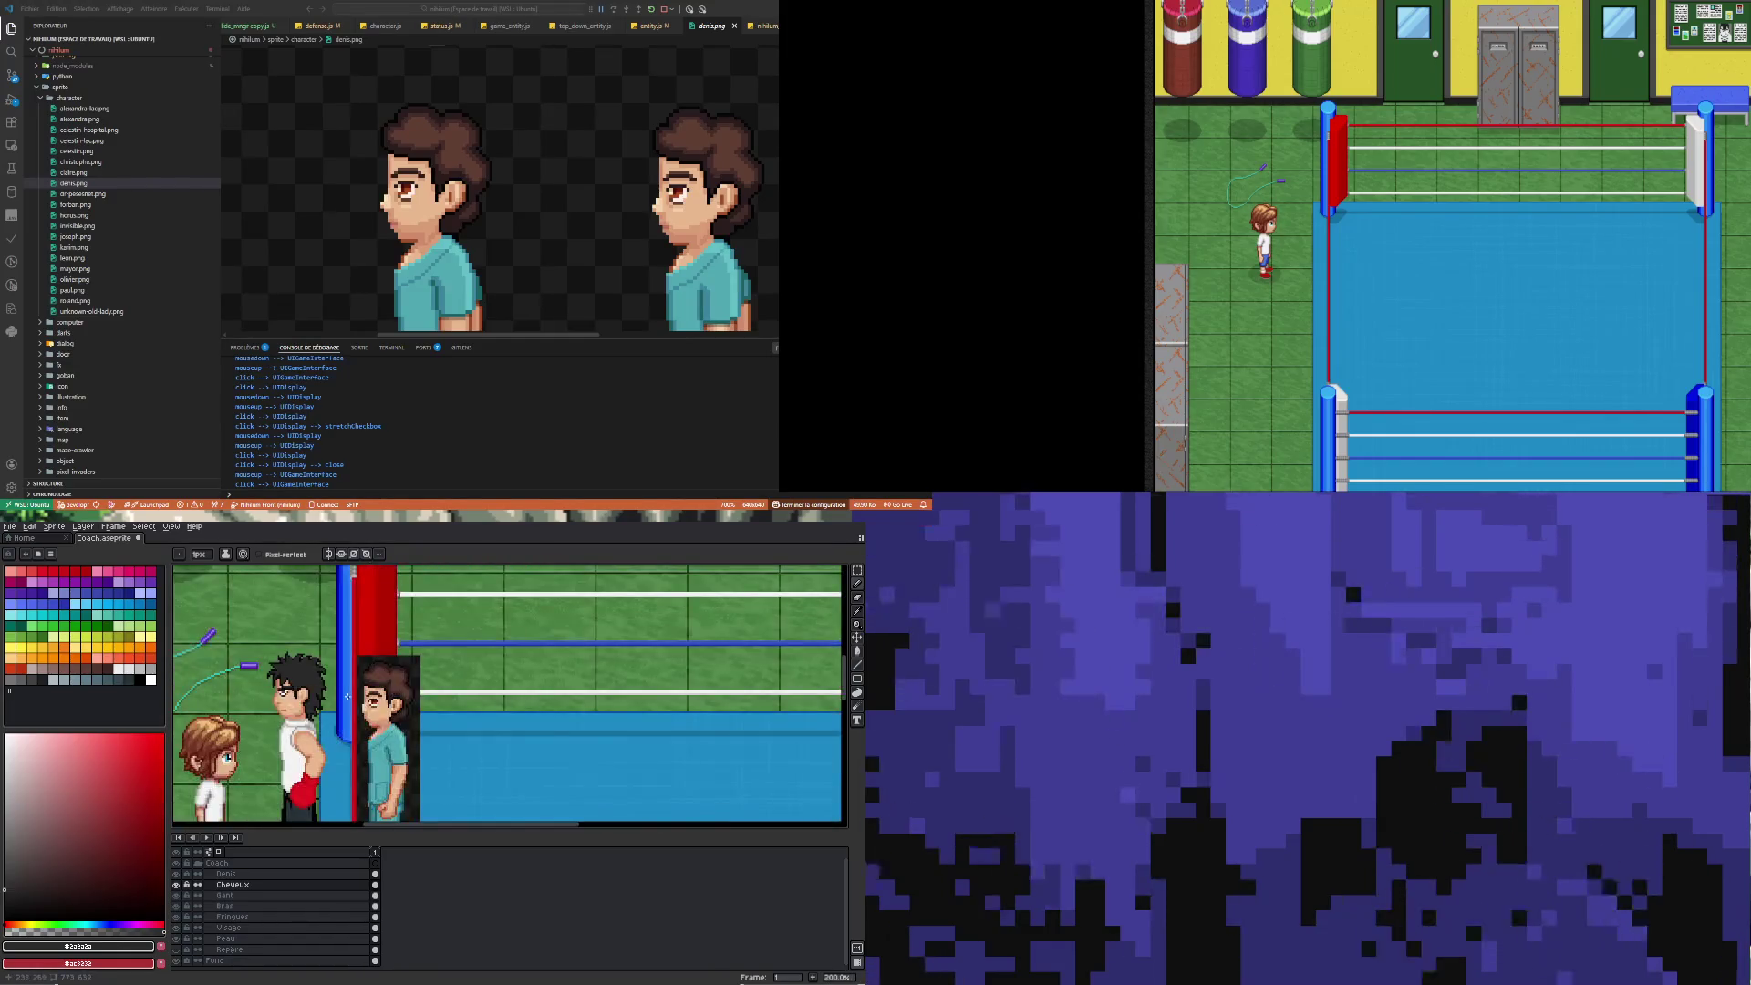
{"action": "scroll", "coordinate": [348, 696], "scroll_direction": "up", "scroll_amount": 8}
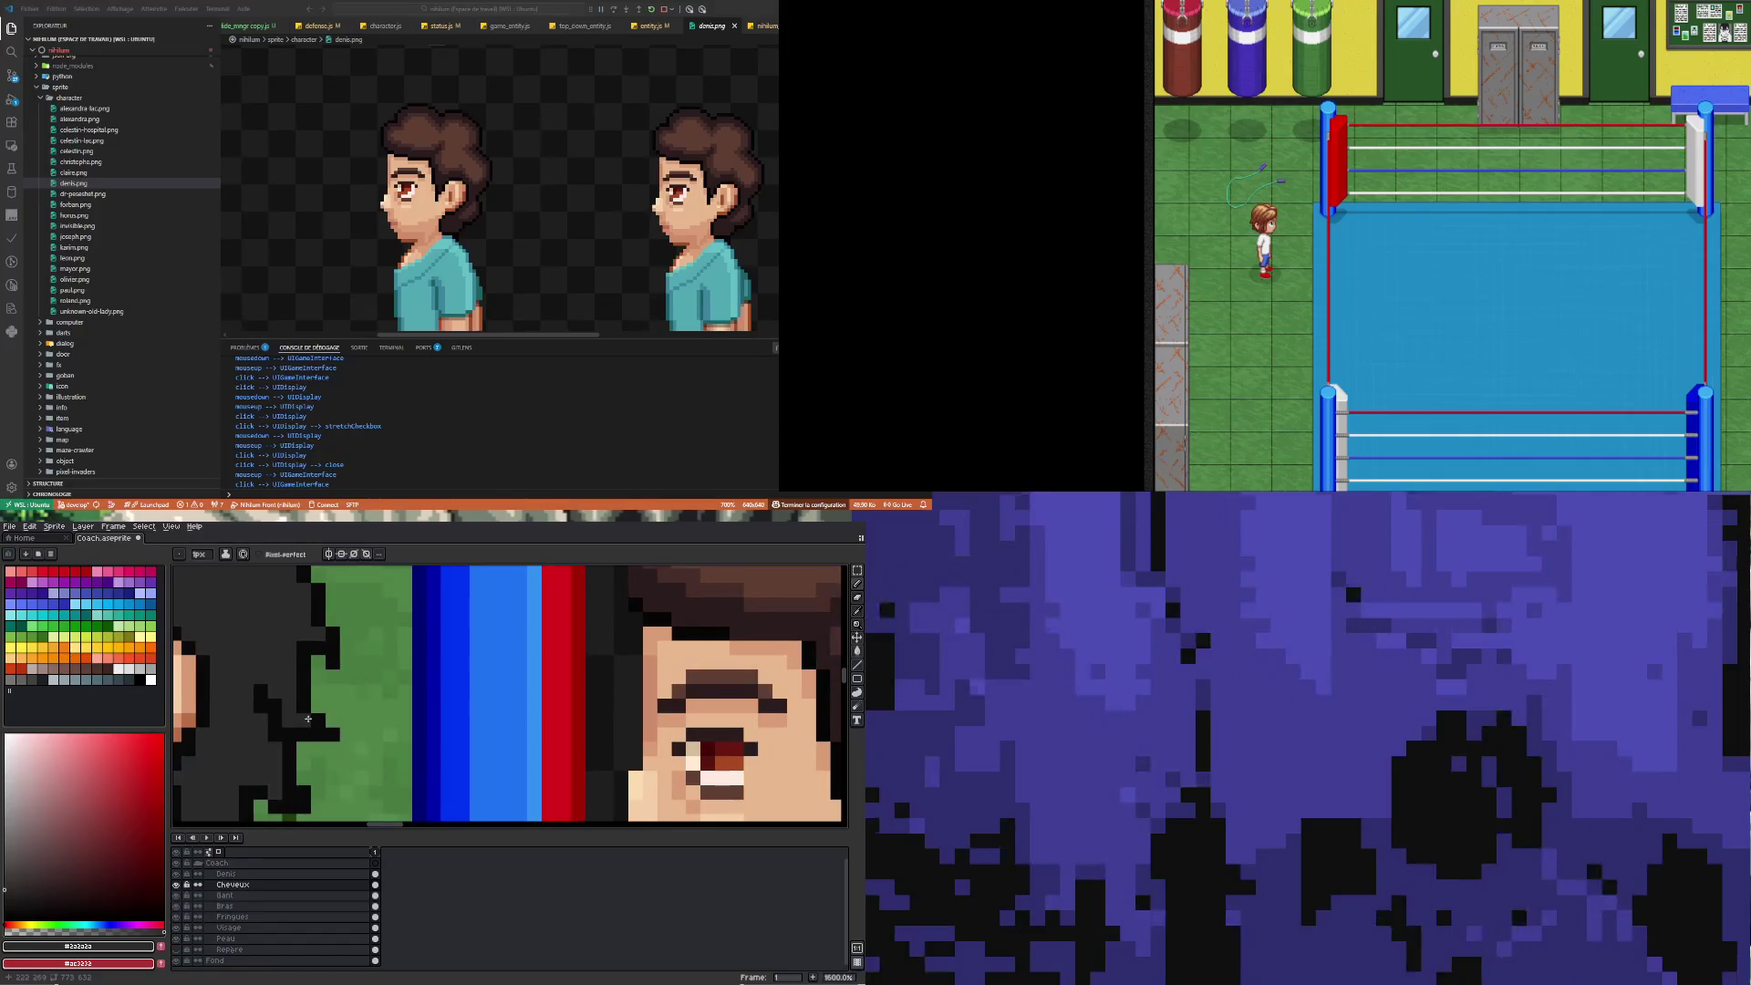
{"action": "scroll", "coordinate": [296, 734], "scroll_direction": "down", "scroll_amount": 5}
{"action": "scroll", "coordinate": [302, 724], "scroll_direction": "up", "scroll_amount": 3}
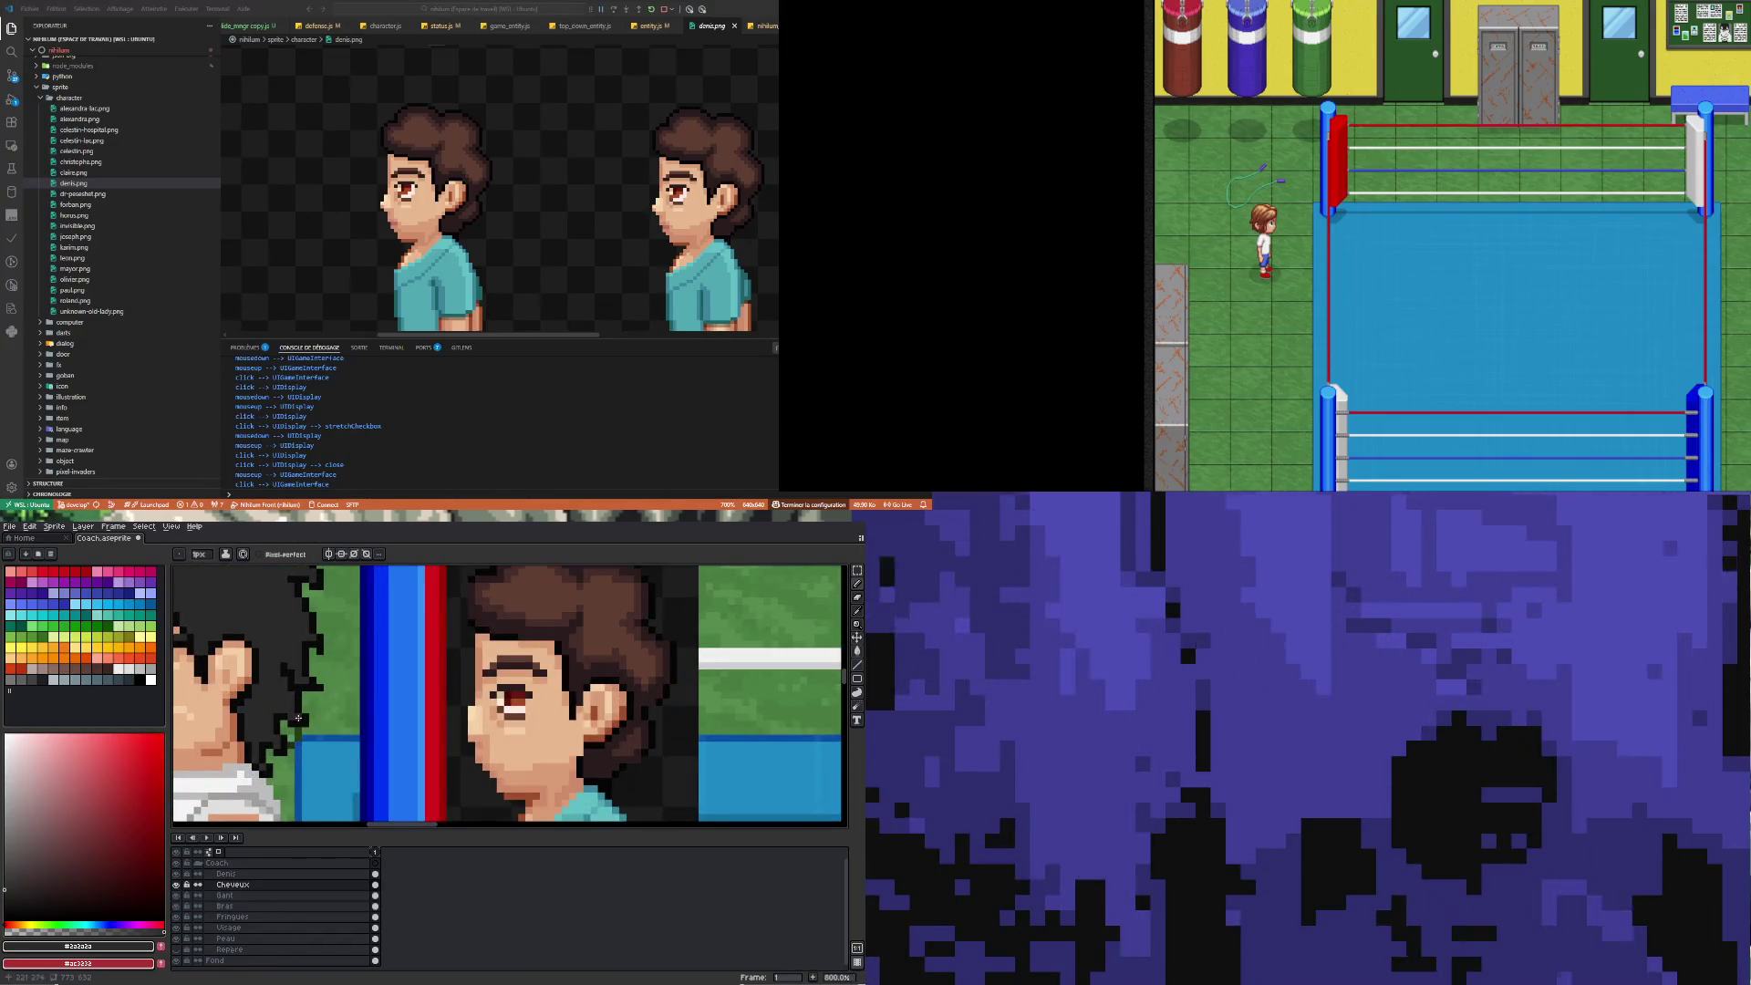
{"action": "scroll", "coordinate": [272, 752], "scroll_direction": "down", "scroll_amount": 4}
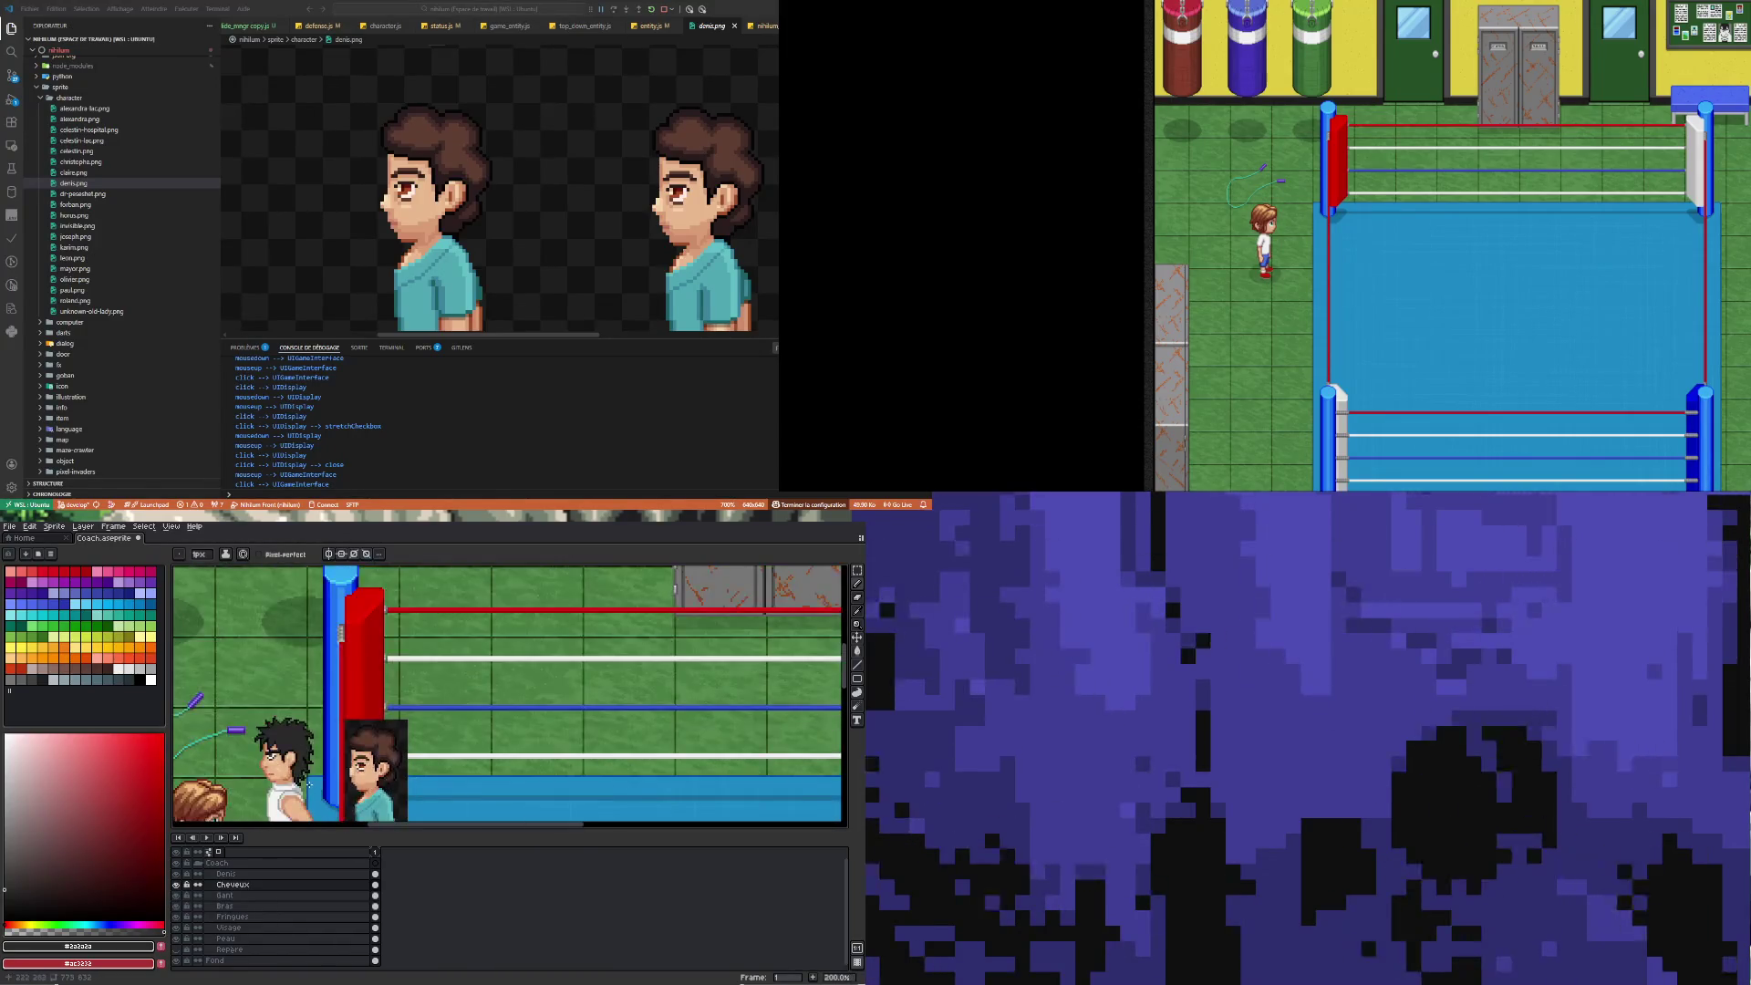
{"action": "scroll", "coordinate": [304, 773], "scroll_direction": "up", "scroll_amount": 3}
{"action": "scroll", "coordinate": [302, 746], "scroll_direction": "up", "scroll_amount": 3}
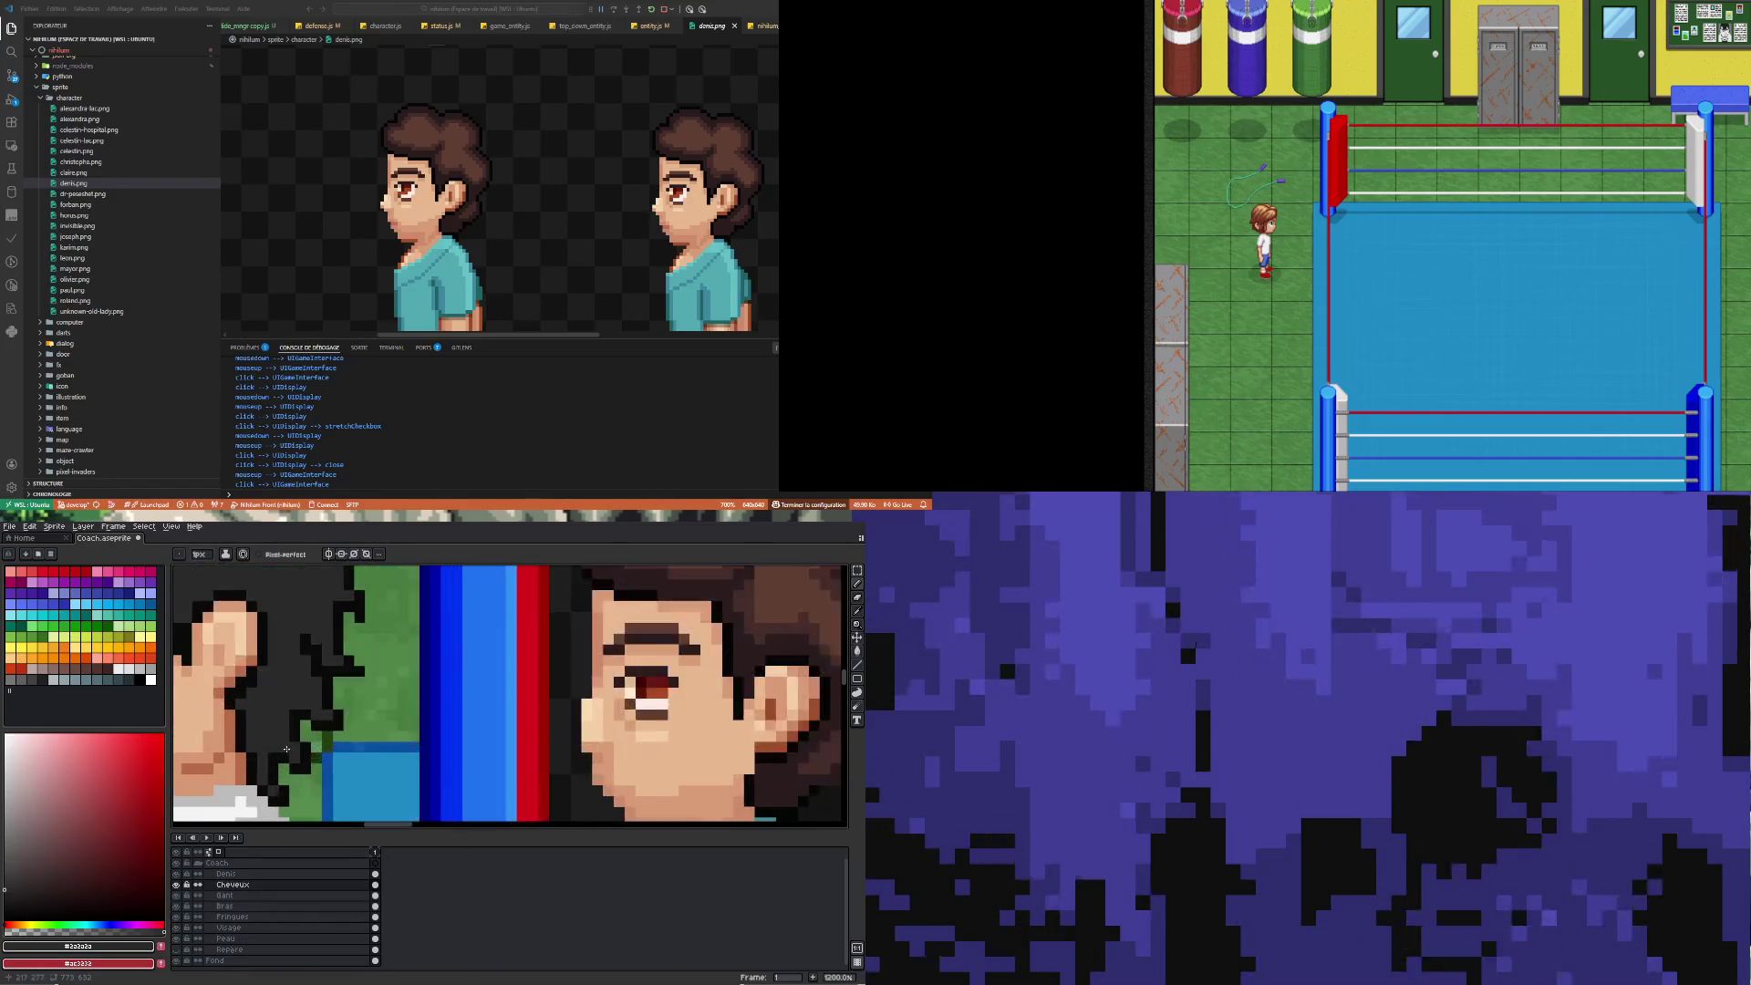
{"action": "left_click", "coordinate": [277, 756], "text": "alt"}
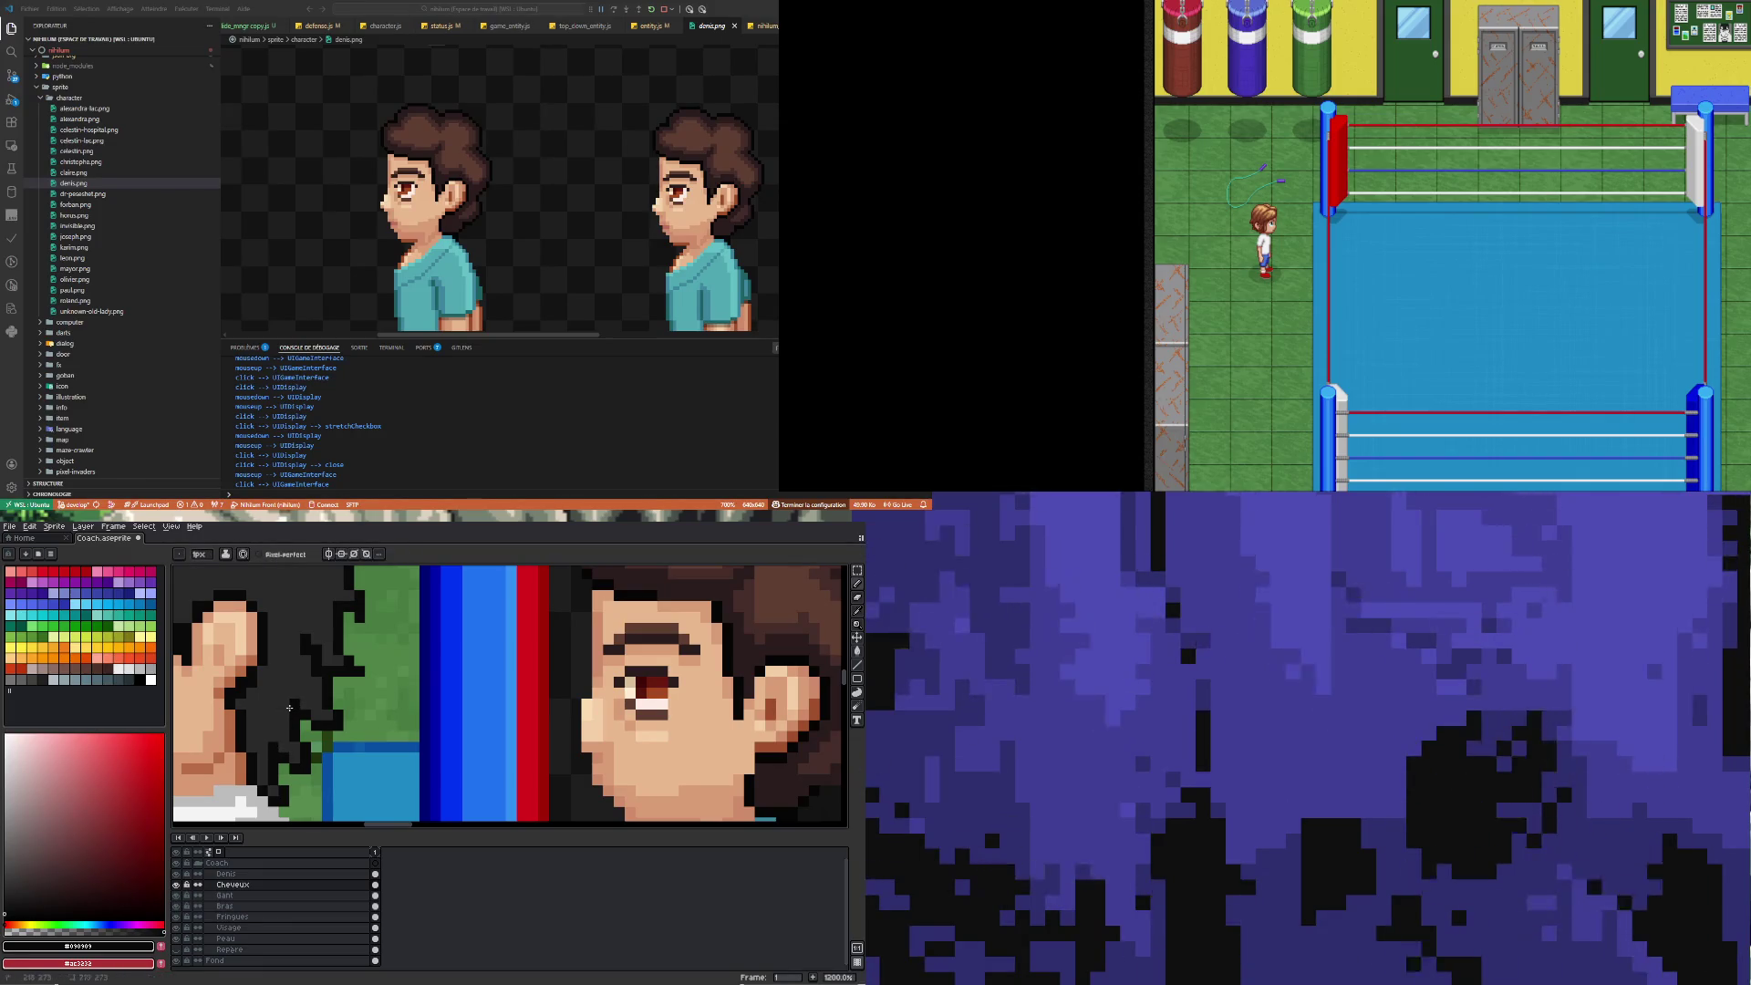
Zoom out and back in to check the coach in the gym mockup
{"action": "scroll", "coordinate": [328, 596], "scroll_direction": "down", "scroll_amount": 4}
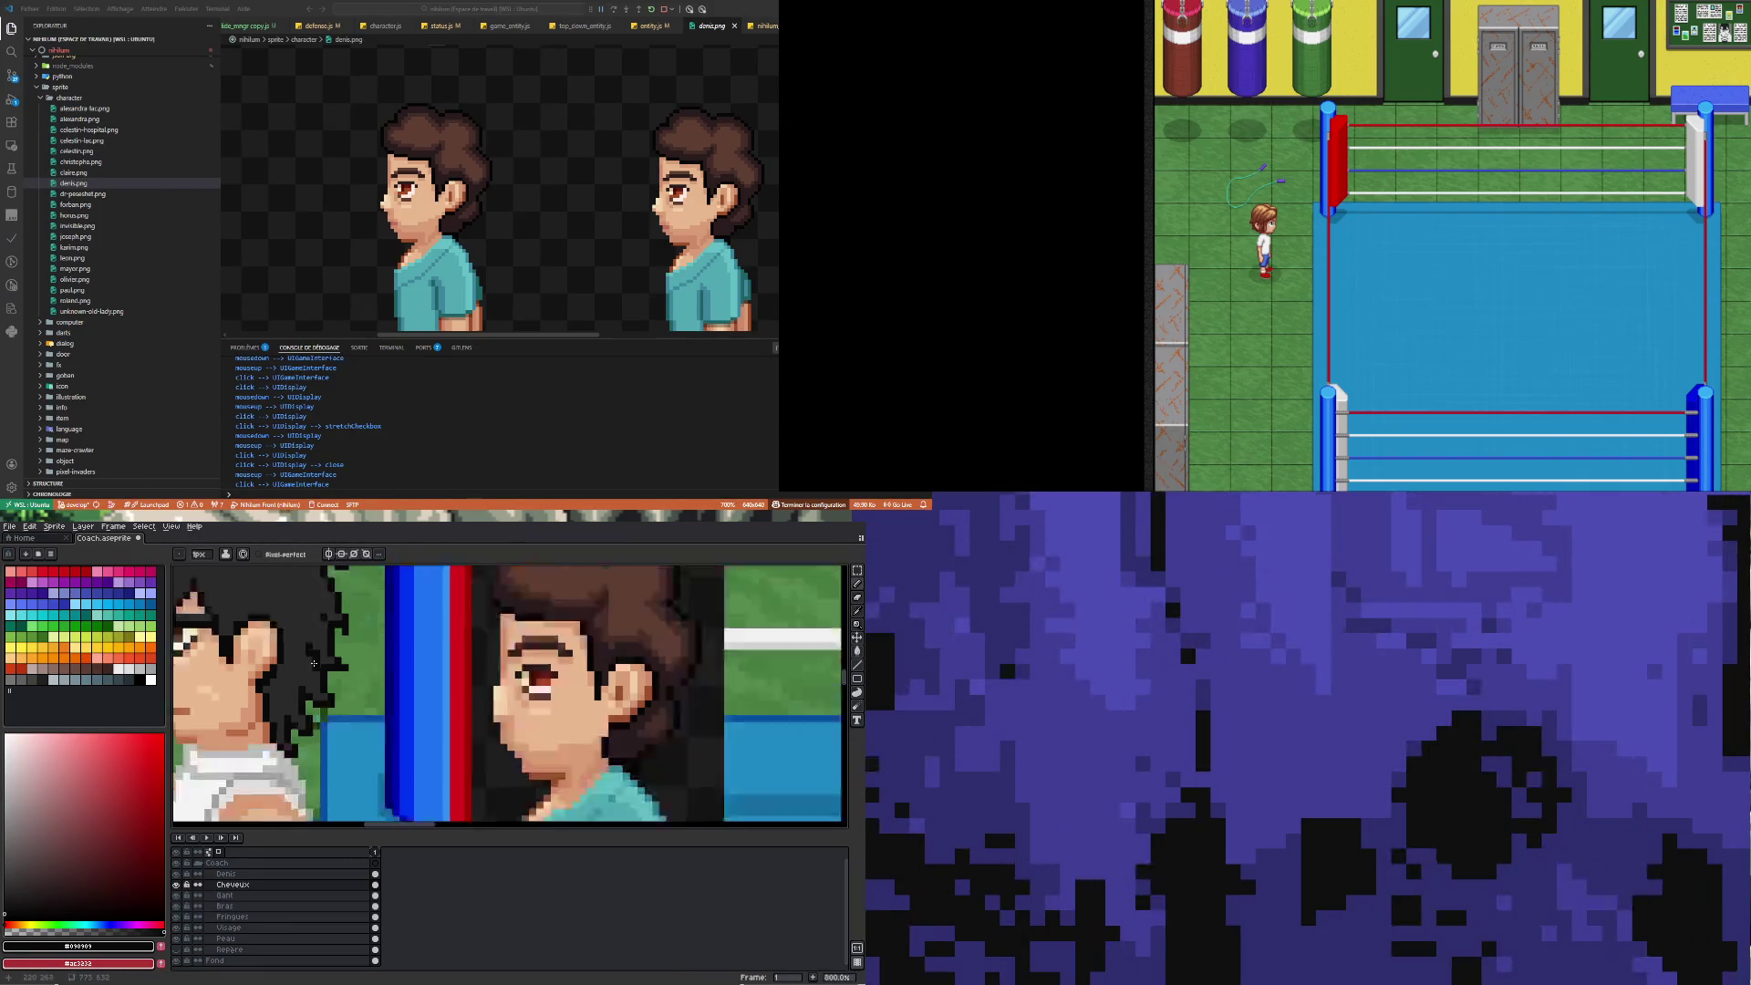
{"action": "scroll", "coordinate": [299, 642], "scroll_direction": "up", "scroll_amount": 2}
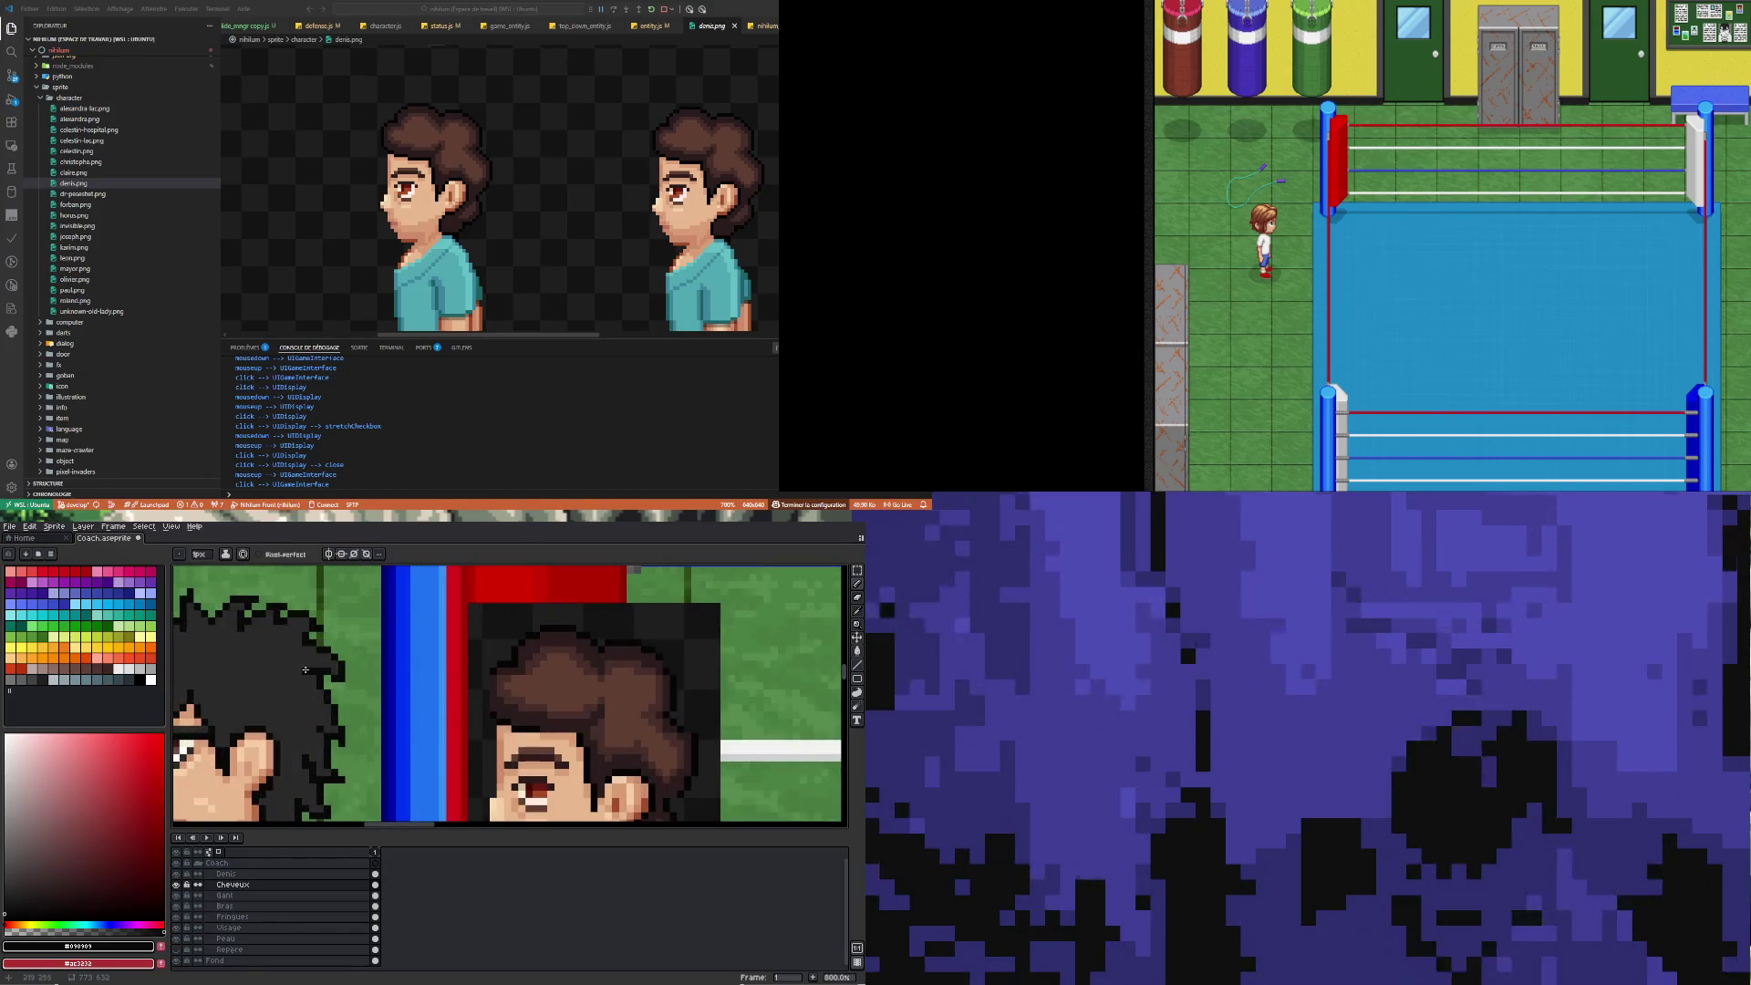
{"action": "scroll", "coordinate": [301, 729], "scroll_direction": "down", "scroll_amount": 1}
{"action": "scroll", "coordinate": [264, 664], "scroll_direction": "up", "scroll_amount": 4}
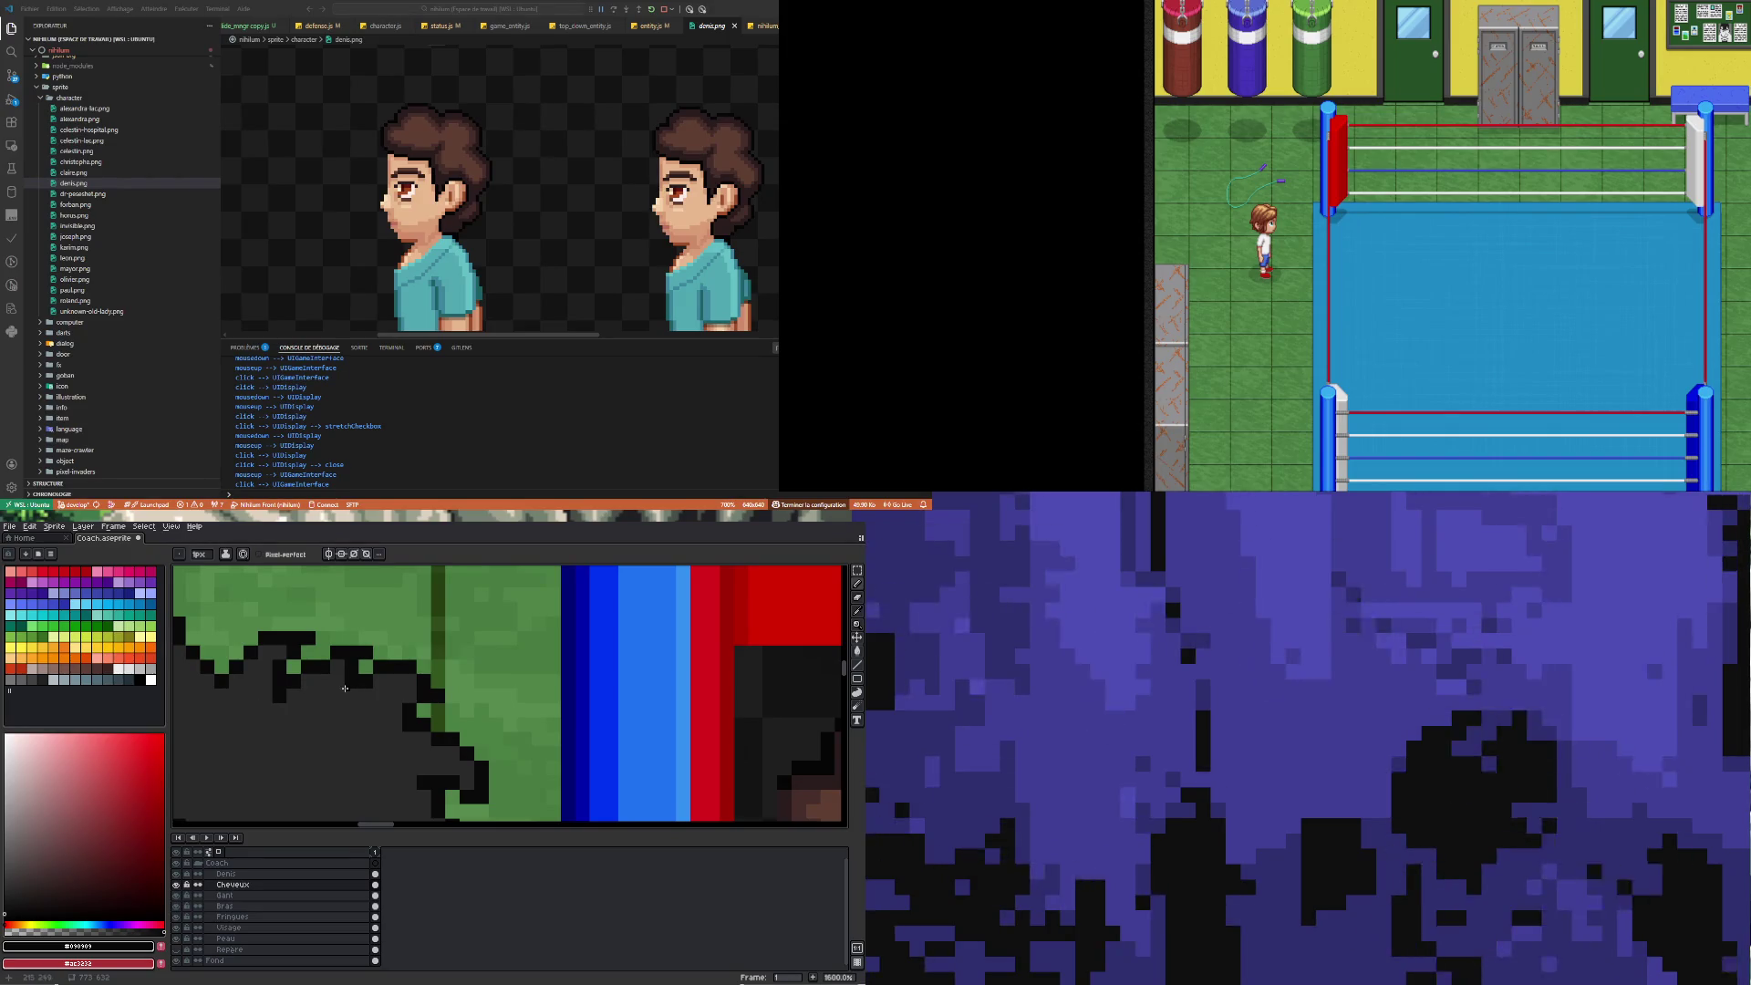
{"action": "scroll", "coordinate": [347, 699], "scroll_direction": "down", "scroll_amount": 3}
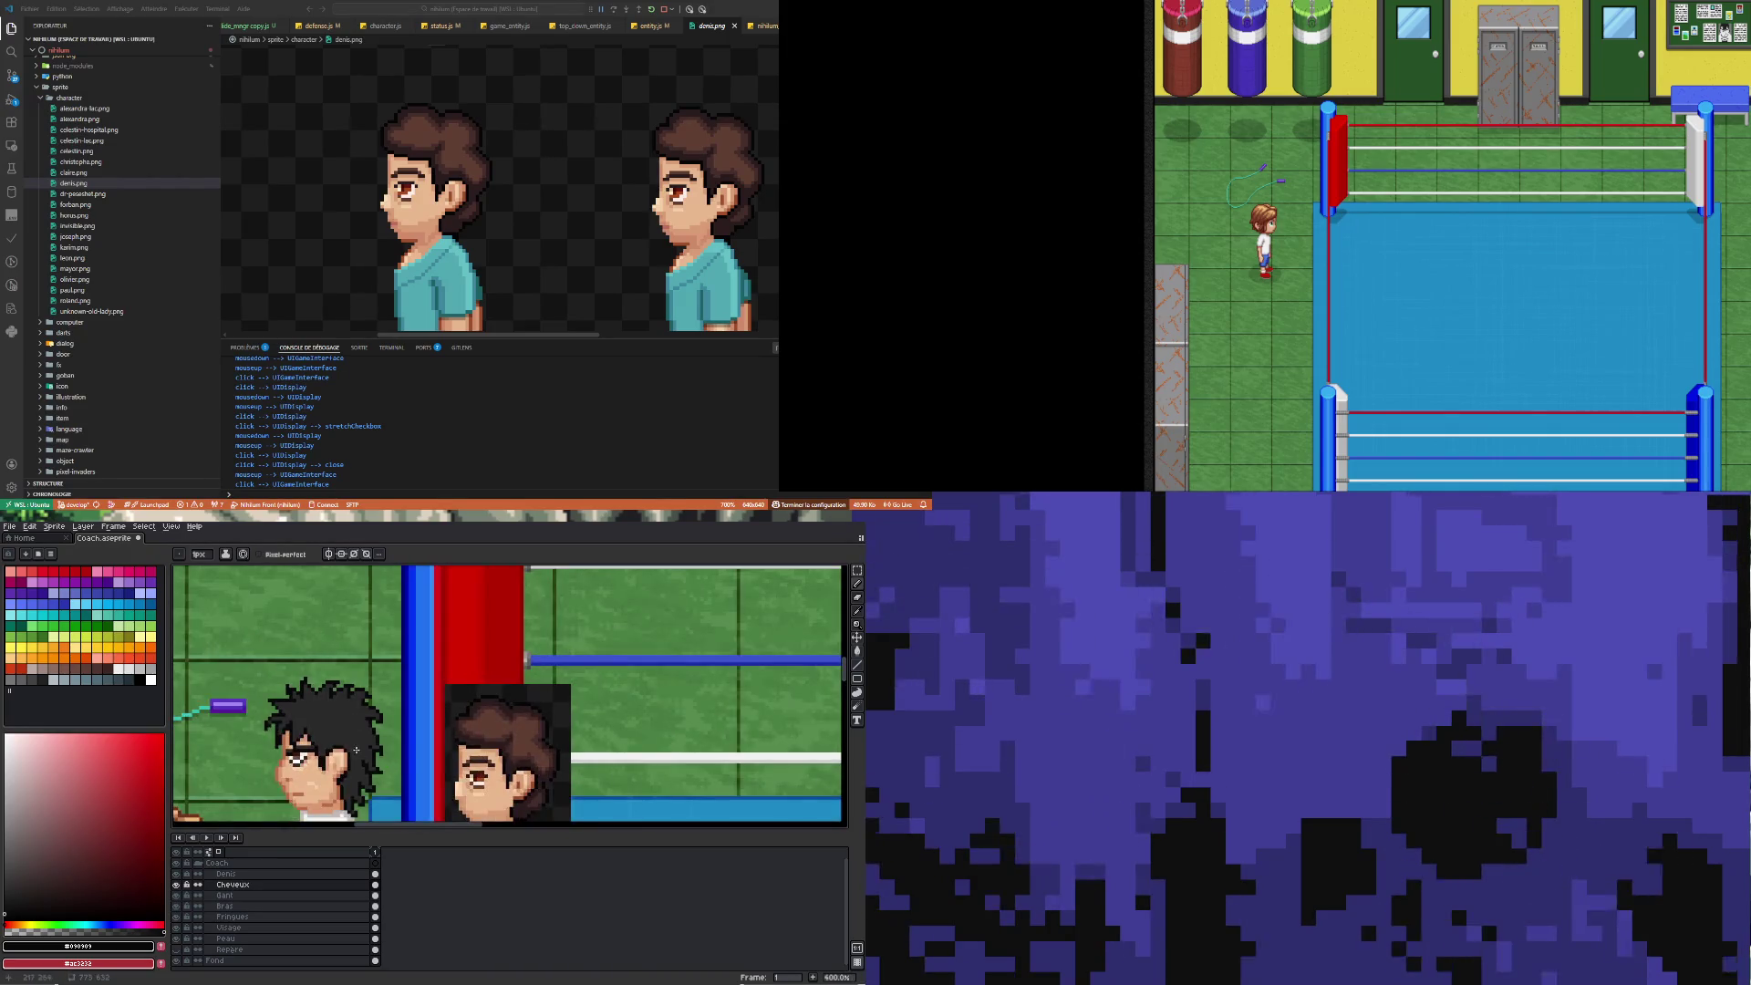
{"action": "scroll", "coordinate": [350, 736], "scroll_direction": "up", "scroll_amount": 3}
{"action": "scroll", "coordinate": [359, 659], "scroll_direction": "down", "scroll_amount": 2}
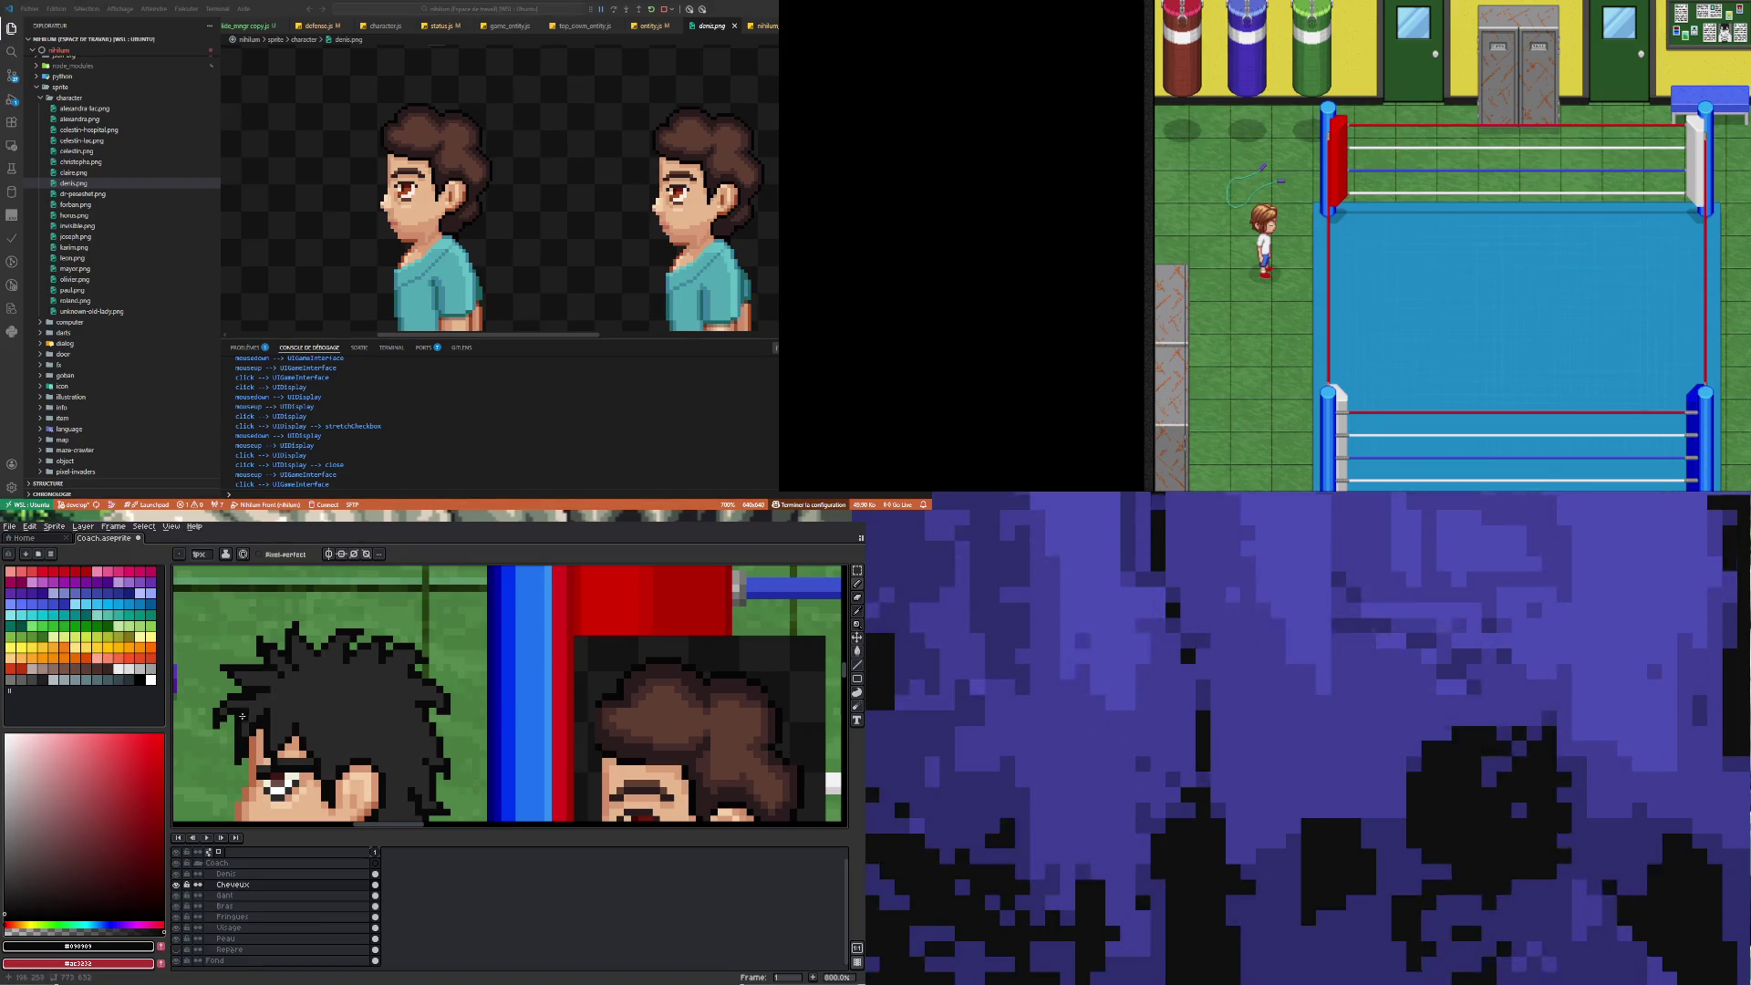
{"action": "scroll", "coordinate": [260, 700], "scroll_direction": "up", "scroll_amount": 2}
Sample dark grey #2a2a2a as drawing colour and return to the Pencil tool
{"action": "left_click", "coordinate": [239, 697], "text": "alt"}
{"action": "scroll", "coordinate": [247, 695], "scroll_direction": "down", "scroll_amount": 5}
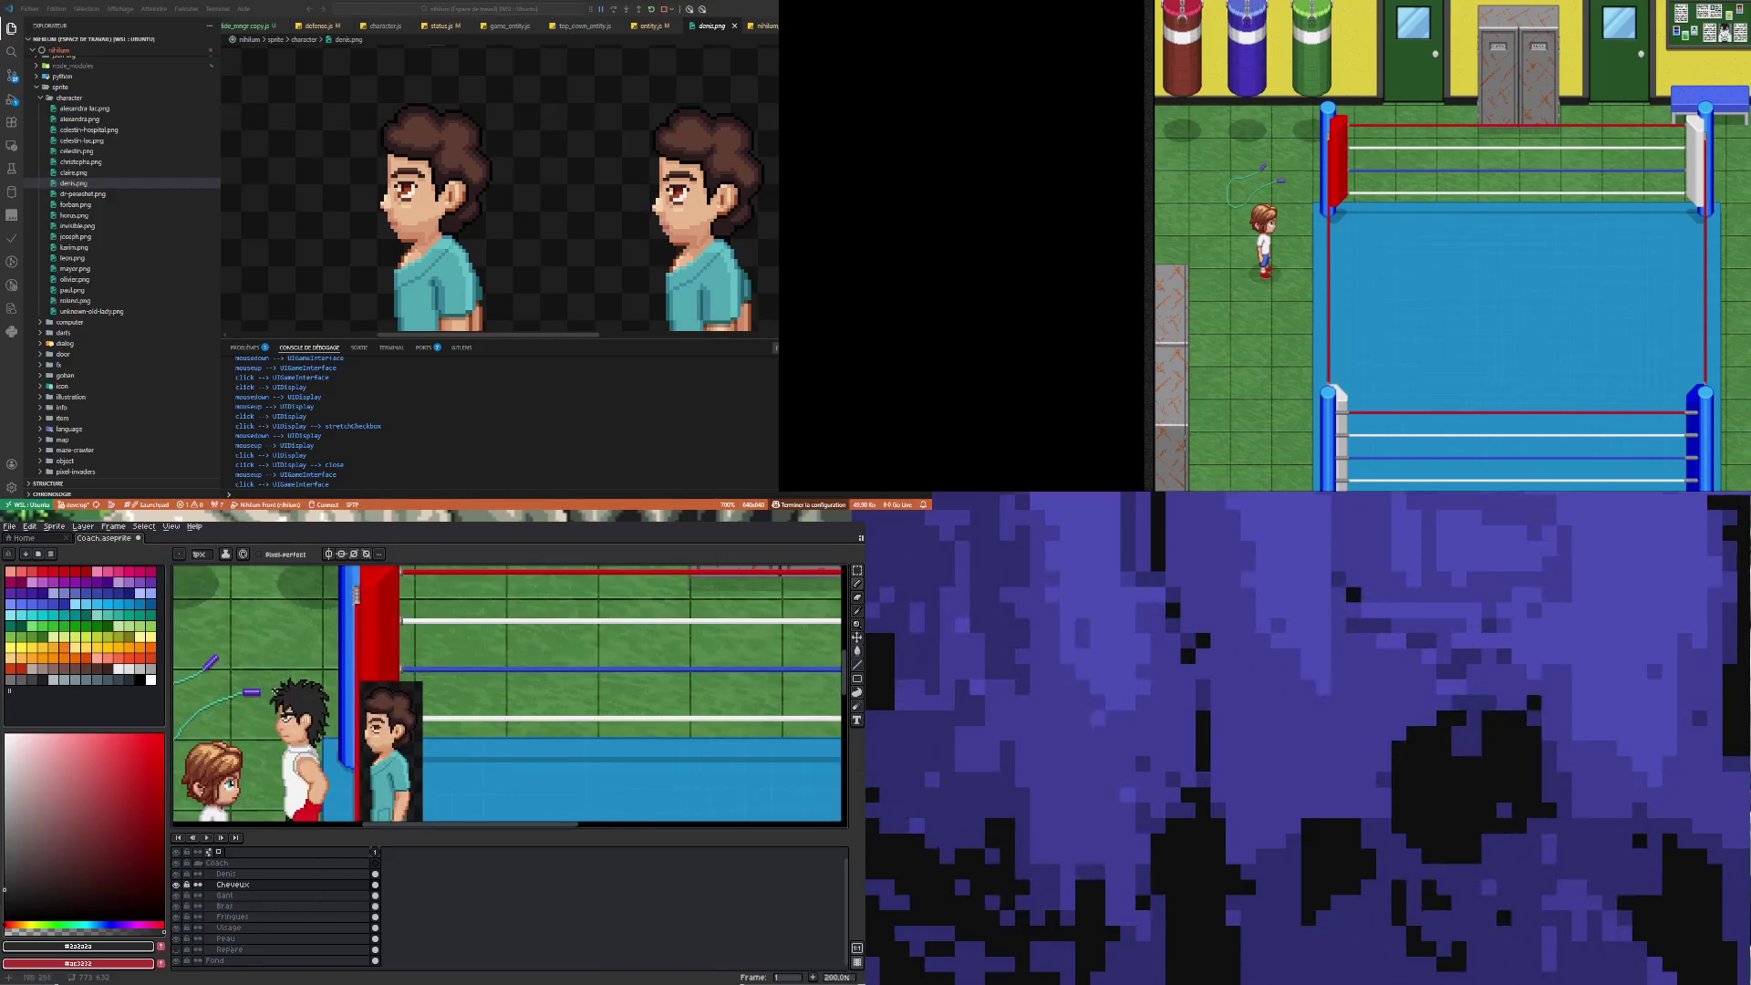
{"action": "scroll", "coordinate": [277, 689], "scroll_direction": "up", "scroll_amount": 2}
{"action": "scroll", "coordinate": [276, 689], "scroll_direction": "down", "scroll_amount": 3}
{"action": "scroll", "coordinate": [237, 683], "scroll_direction": "up", "scroll_amount": 4}
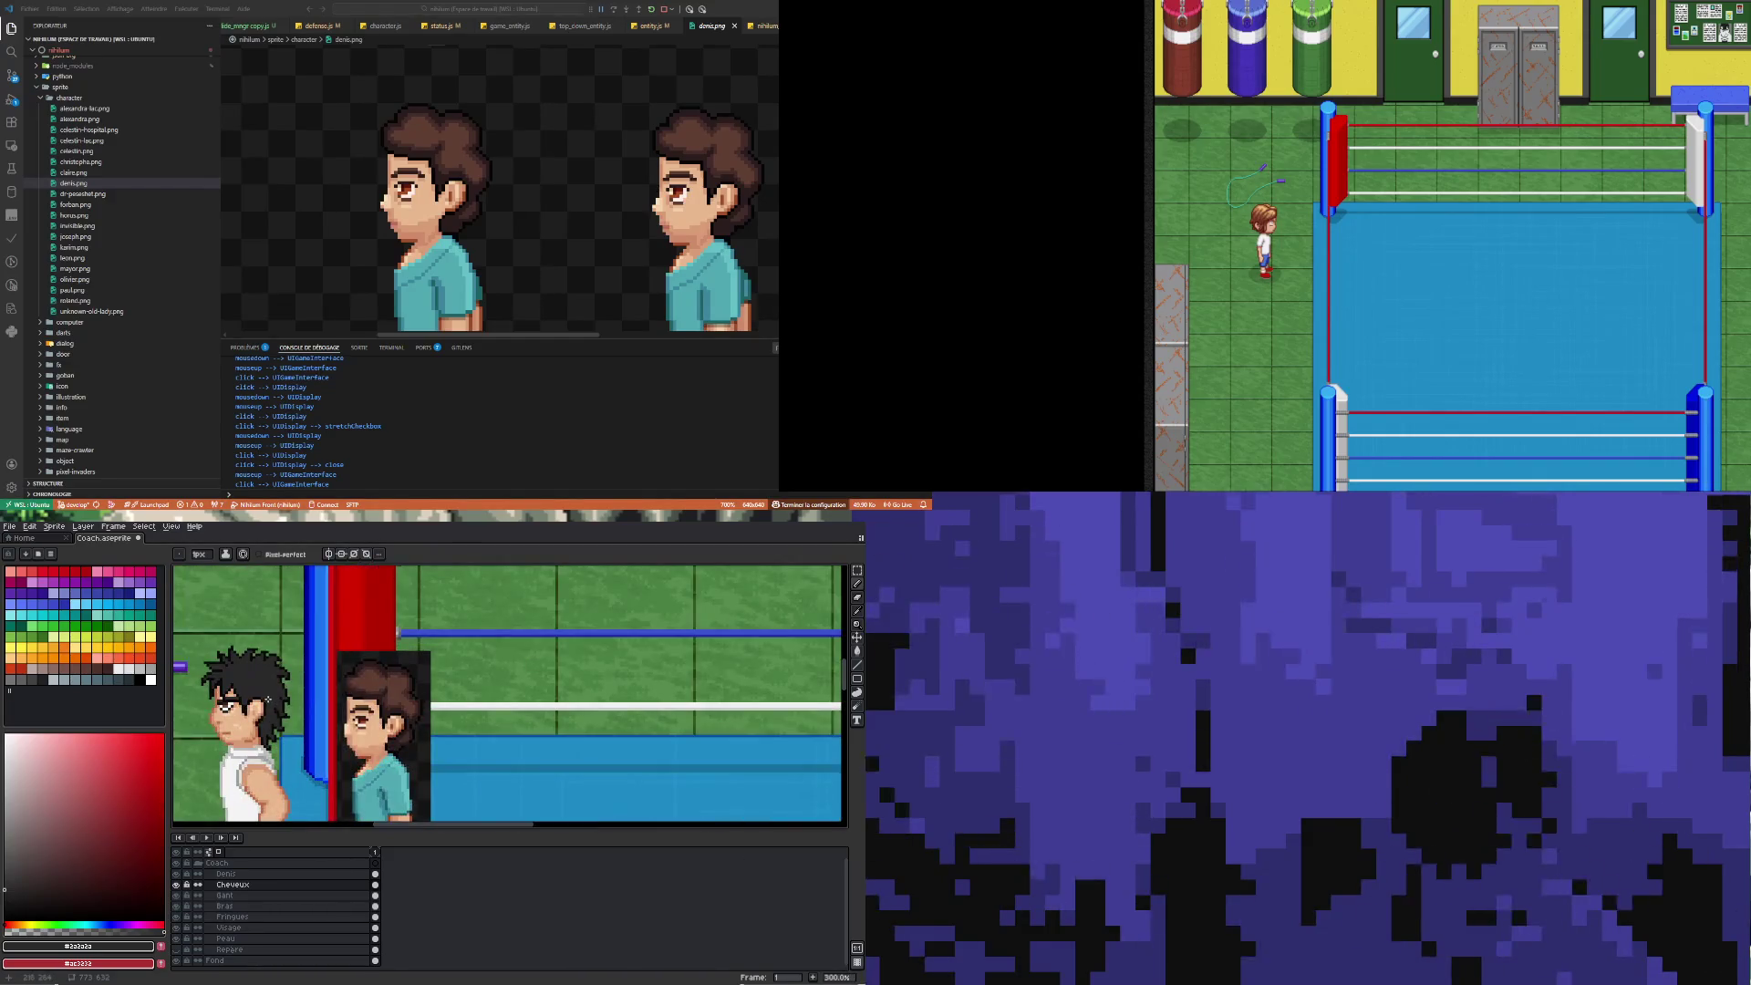
{"action": "scroll", "coordinate": [271, 671], "scroll_direction": "down", "scroll_amount": 2}
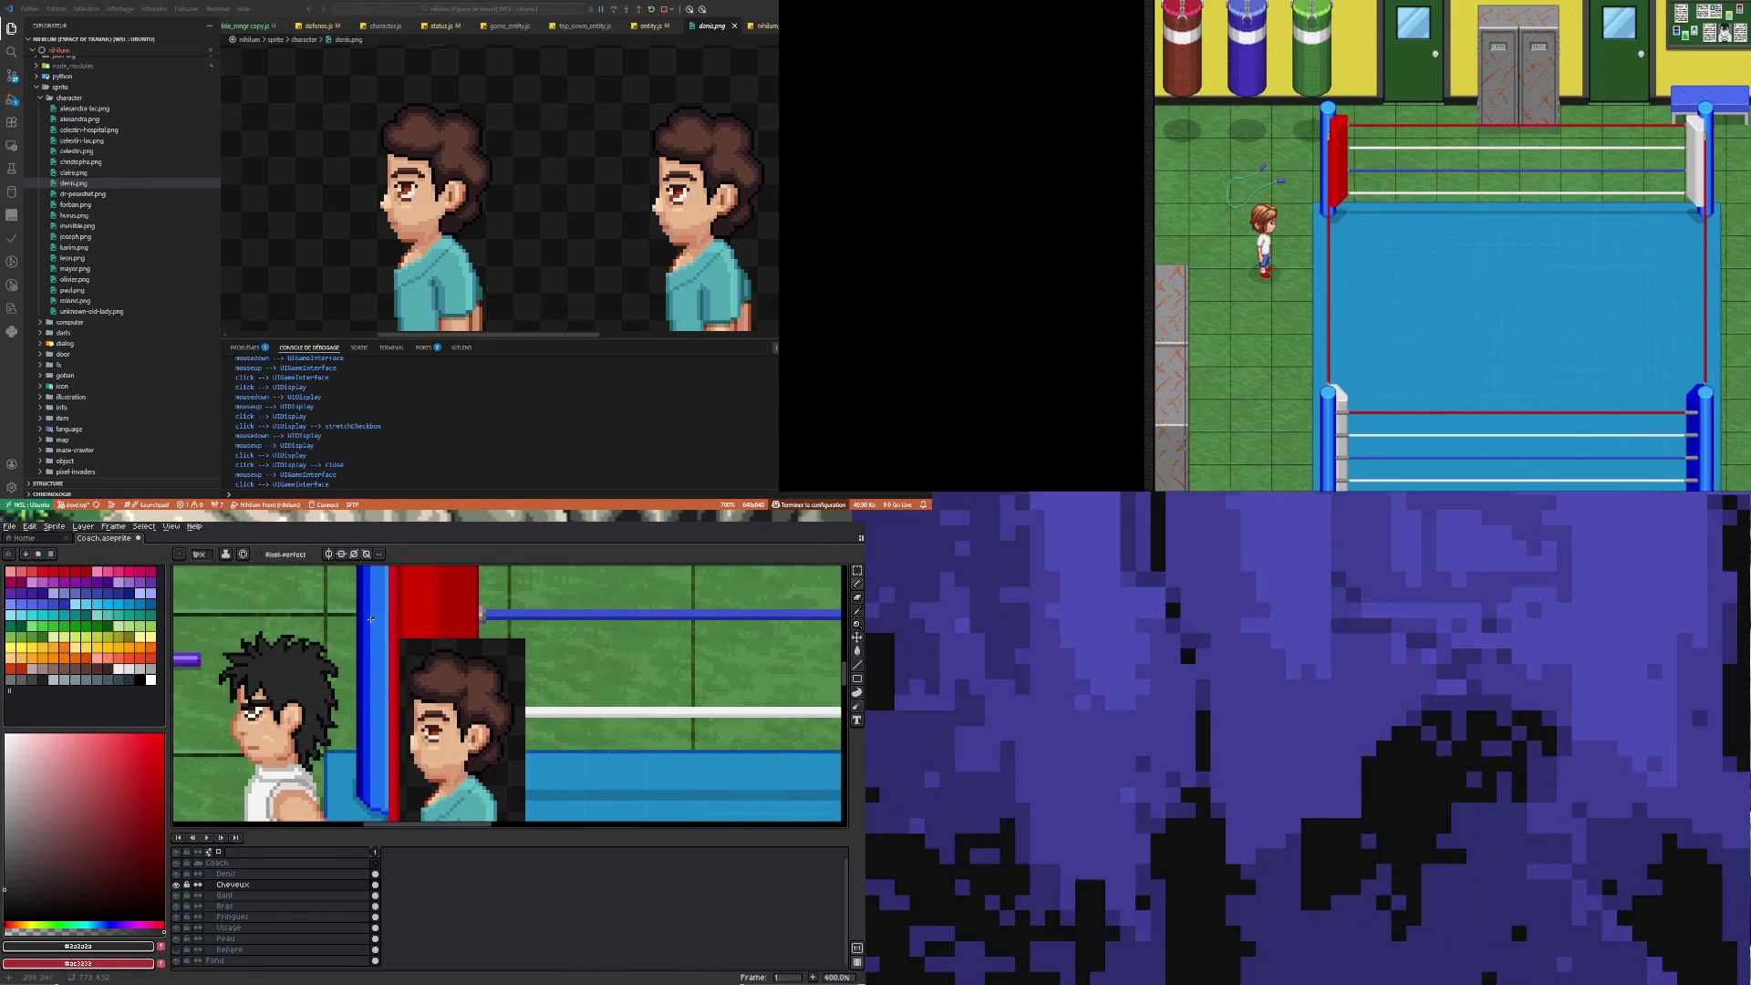
{"action": "scroll", "coordinate": [345, 679], "scroll_direction": "down", "scroll_amount": 2}
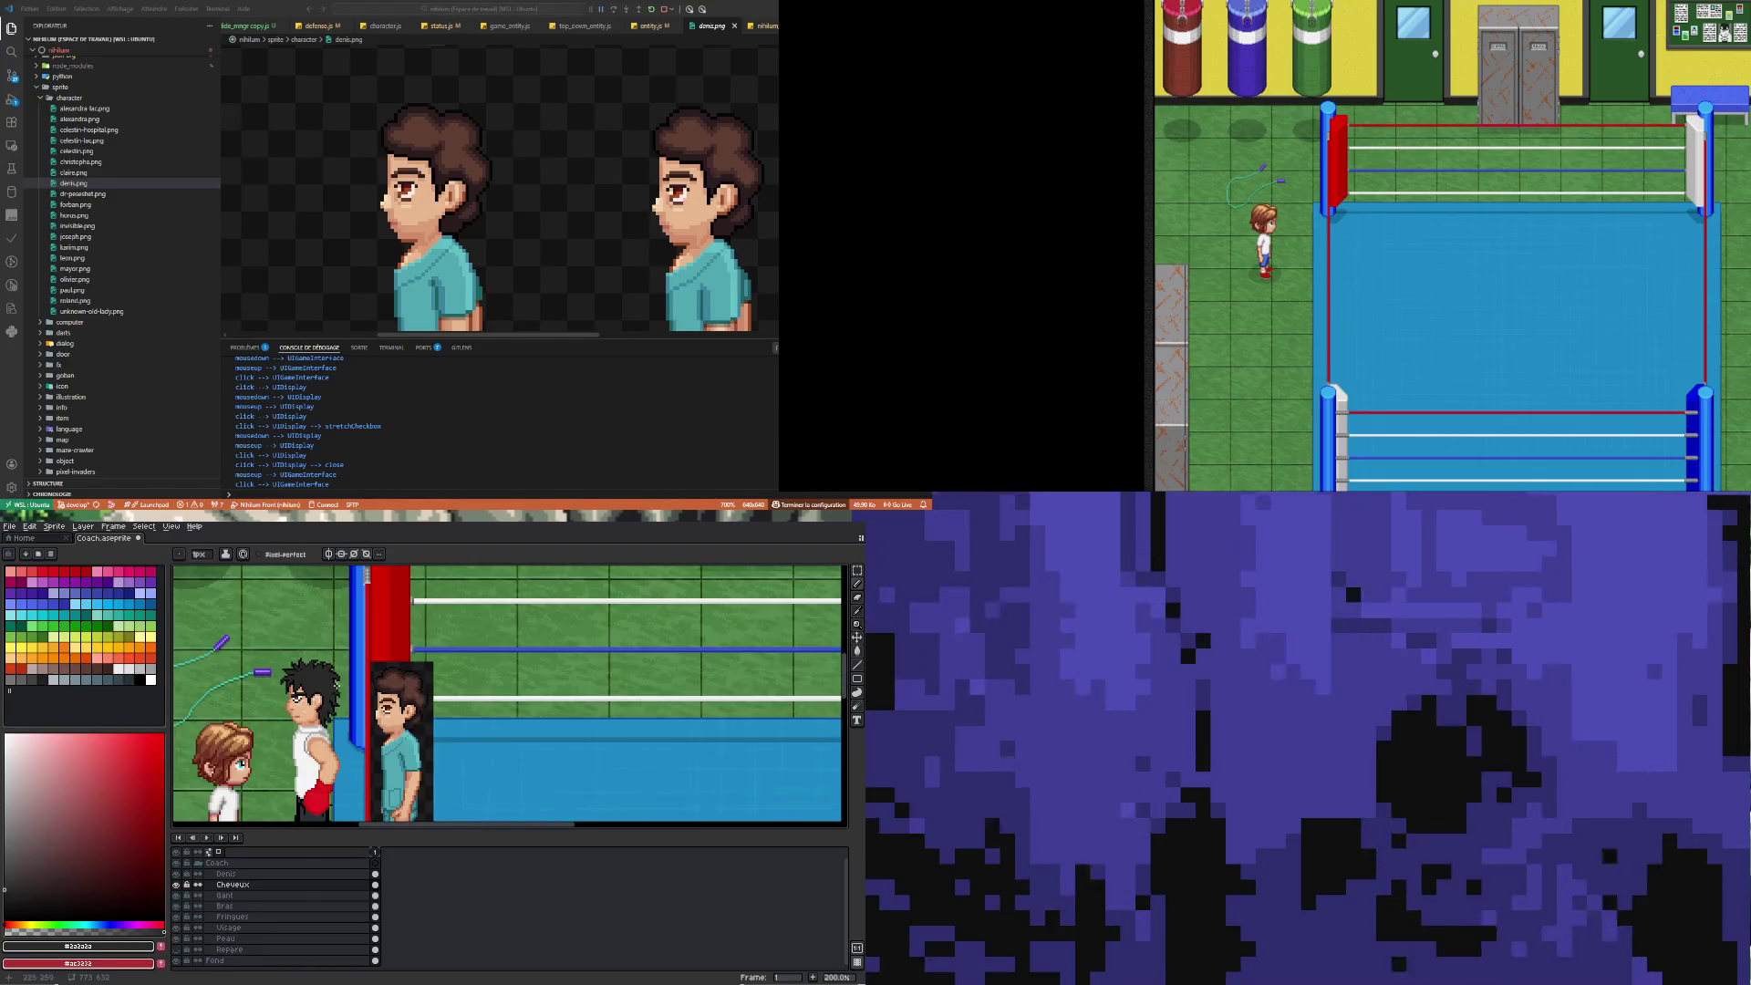
{"action": "scroll", "coordinate": [310, 718], "scroll_direction": "up", "scroll_amount": 8}
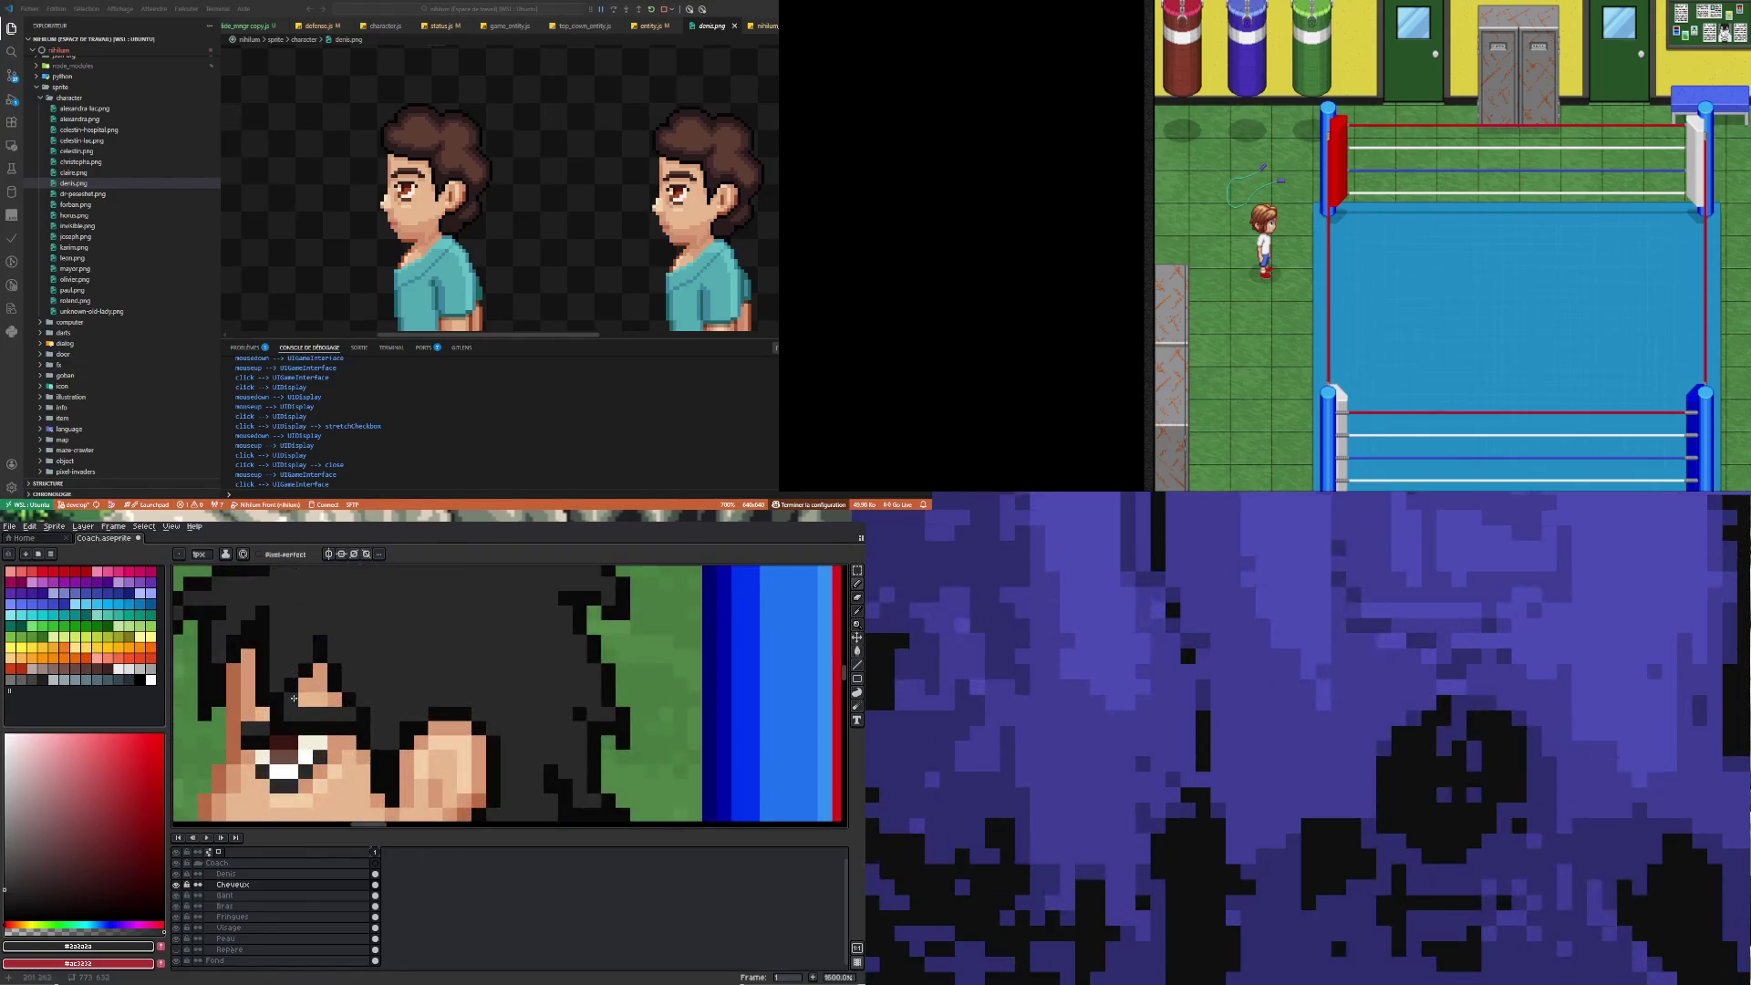
{"action": "key", "text": "b"}
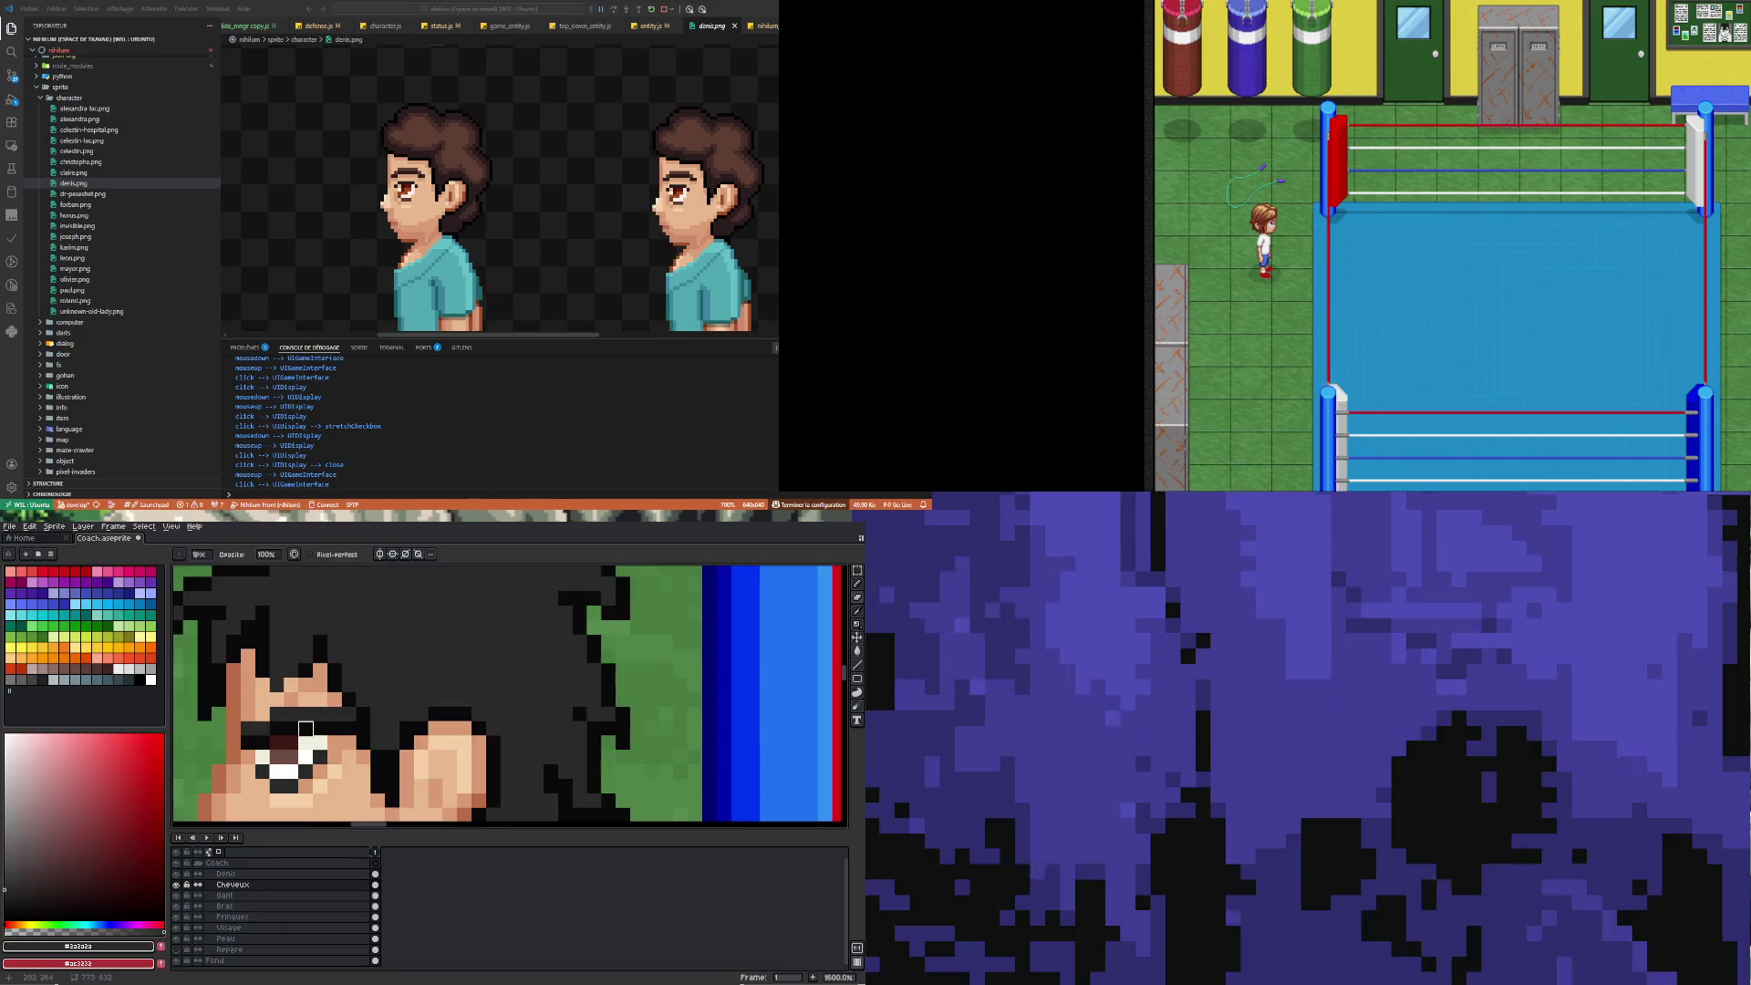
Resample near-black #090909 from the coach's hair, then zoom out to view the ring
{"action": "scroll", "coordinate": [263, 714], "scroll_direction": "down", "scroll_amount": 5}
{"action": "scroll", "coordinate": [292, 742], "scroll_direction": "up", "scroll_amount": 6}
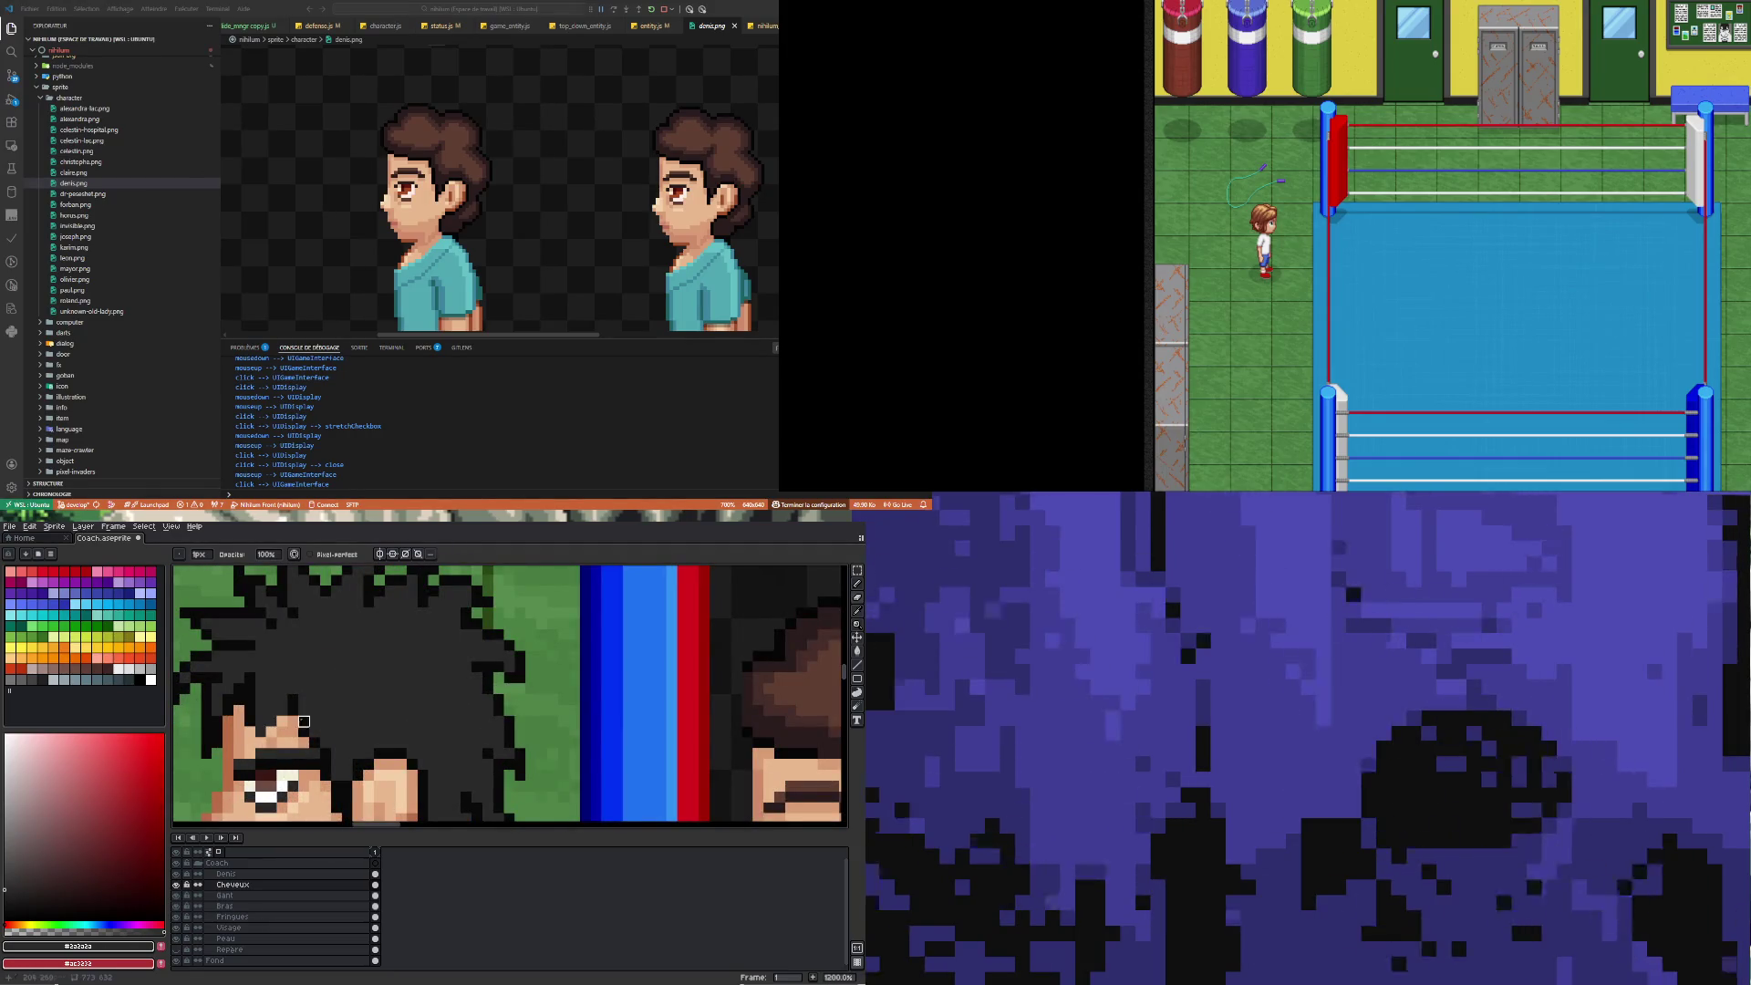
{"action": "left_click", "coordinate": [299, 699], "text": "alt"}
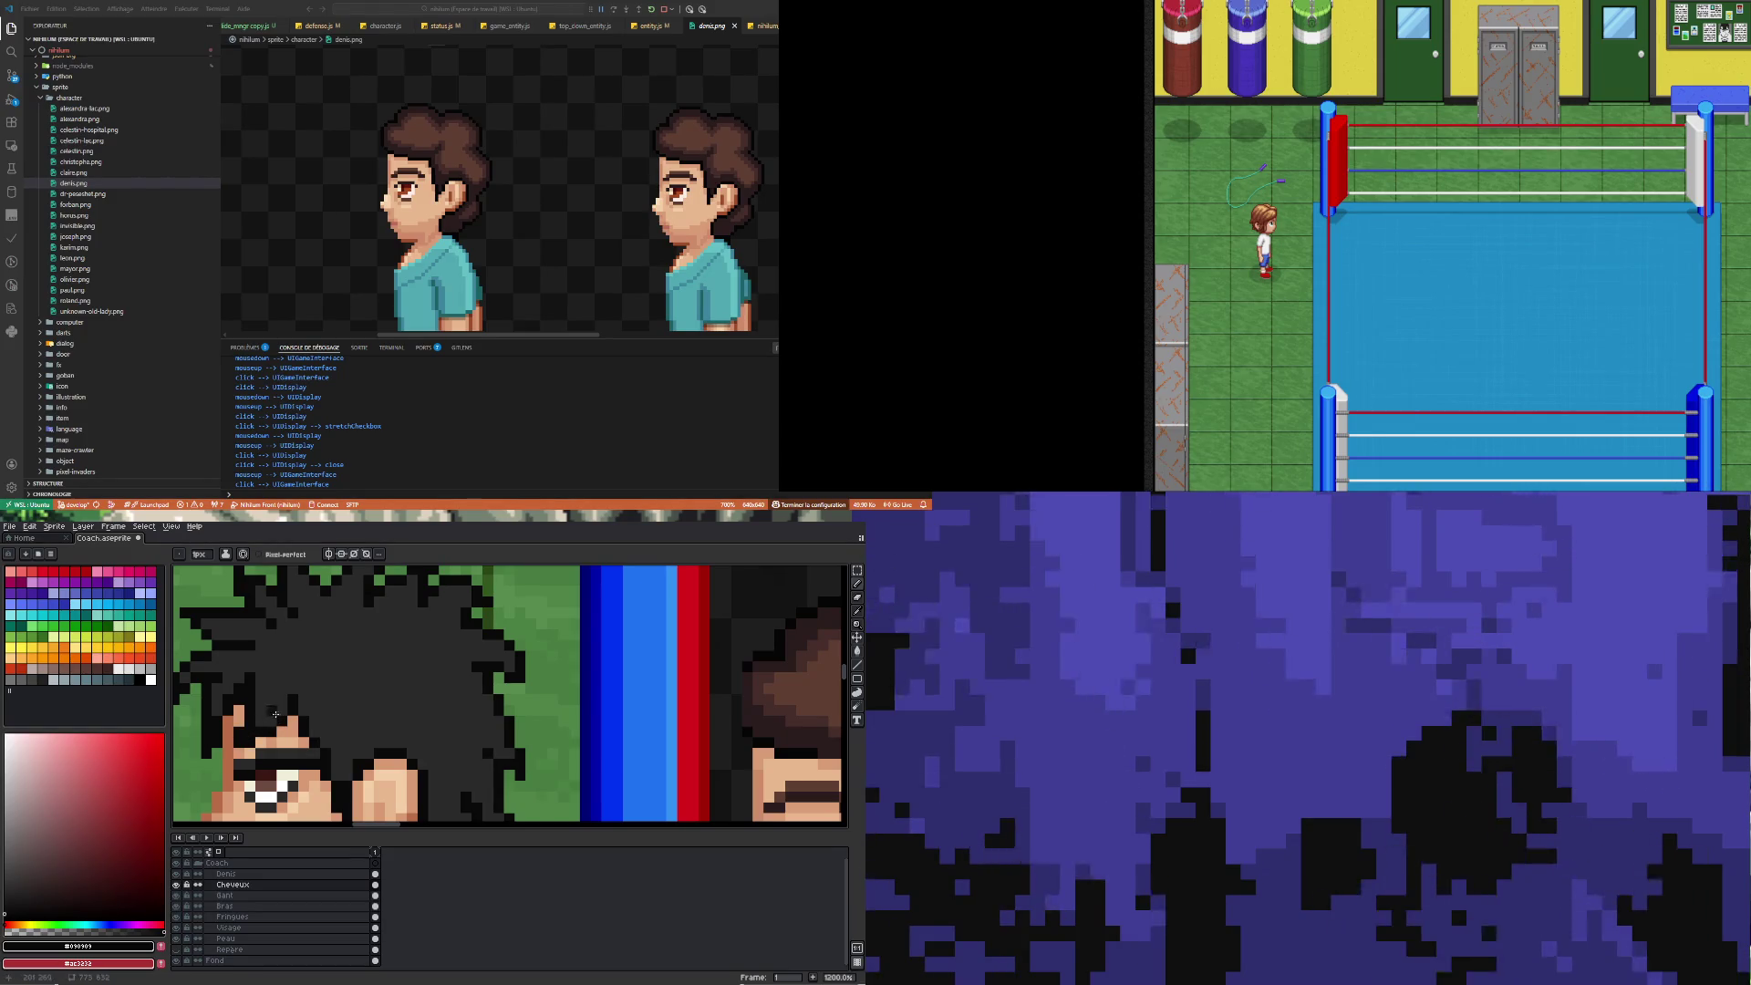
{"action": "left_click", "coordinate": [250, 735], "text": "alt"}
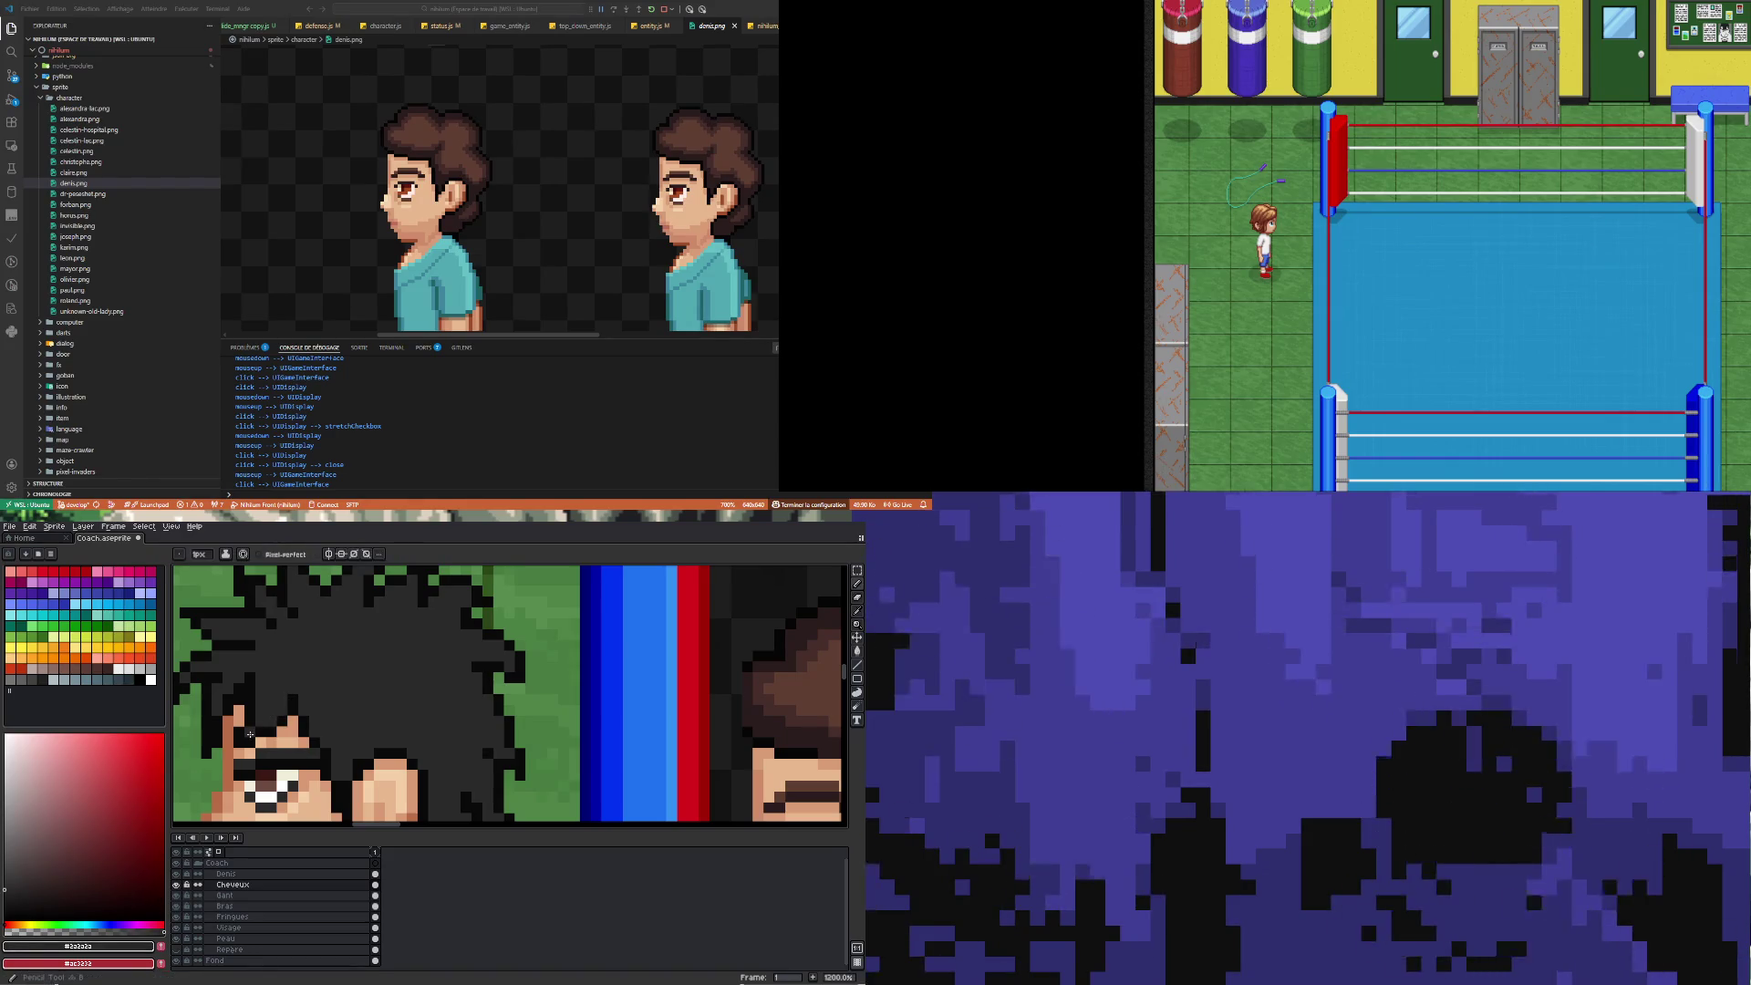
{"action": "scroll", "coordinate": [282, 692], "scroll_direction": "down", "scroll_amount": 3}
{"action": "scroll", "coordinate": [264, 713], "scroll_direction": "up", "scroll_amount": 4}
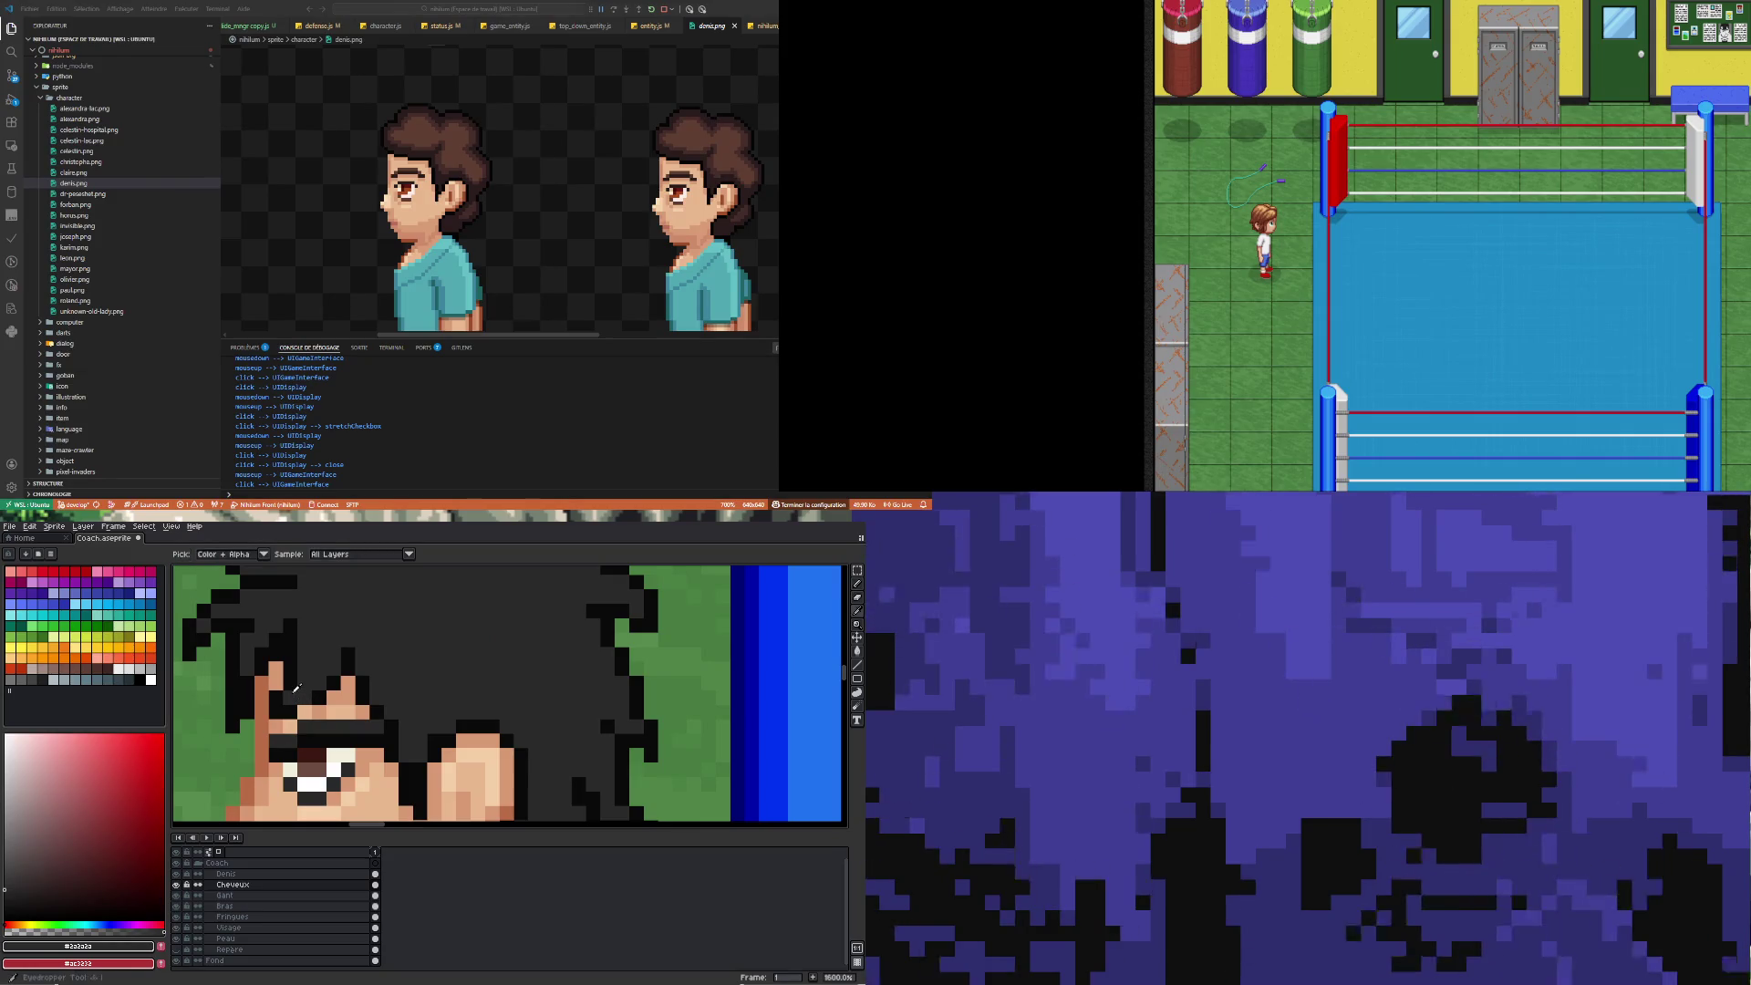
{"action": "left_click", "coordinate": [298, 672], "text": "alt"}
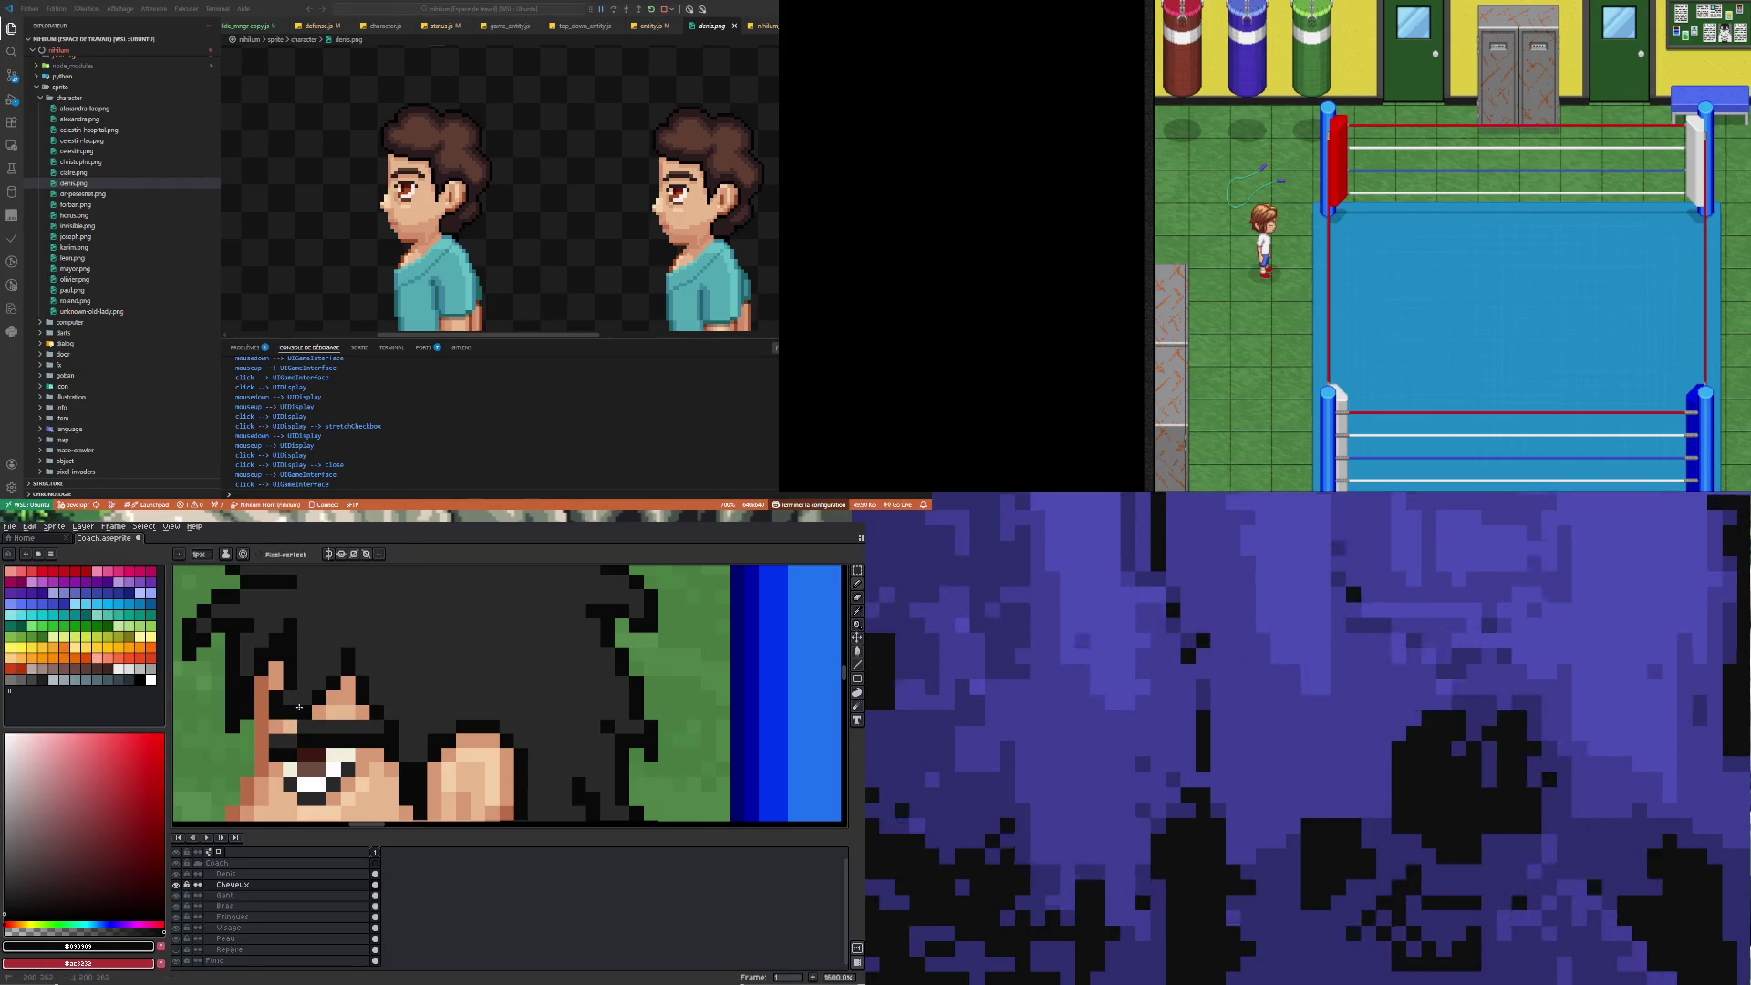
{"action": "scroll", "coordinate": [302, 702], "scroll_direction": "down", "scroll_amount": 5}
{"action": "scroll", "coordinate": [339, 737], "scroll_direction": "down", "scroll_amount": 2}
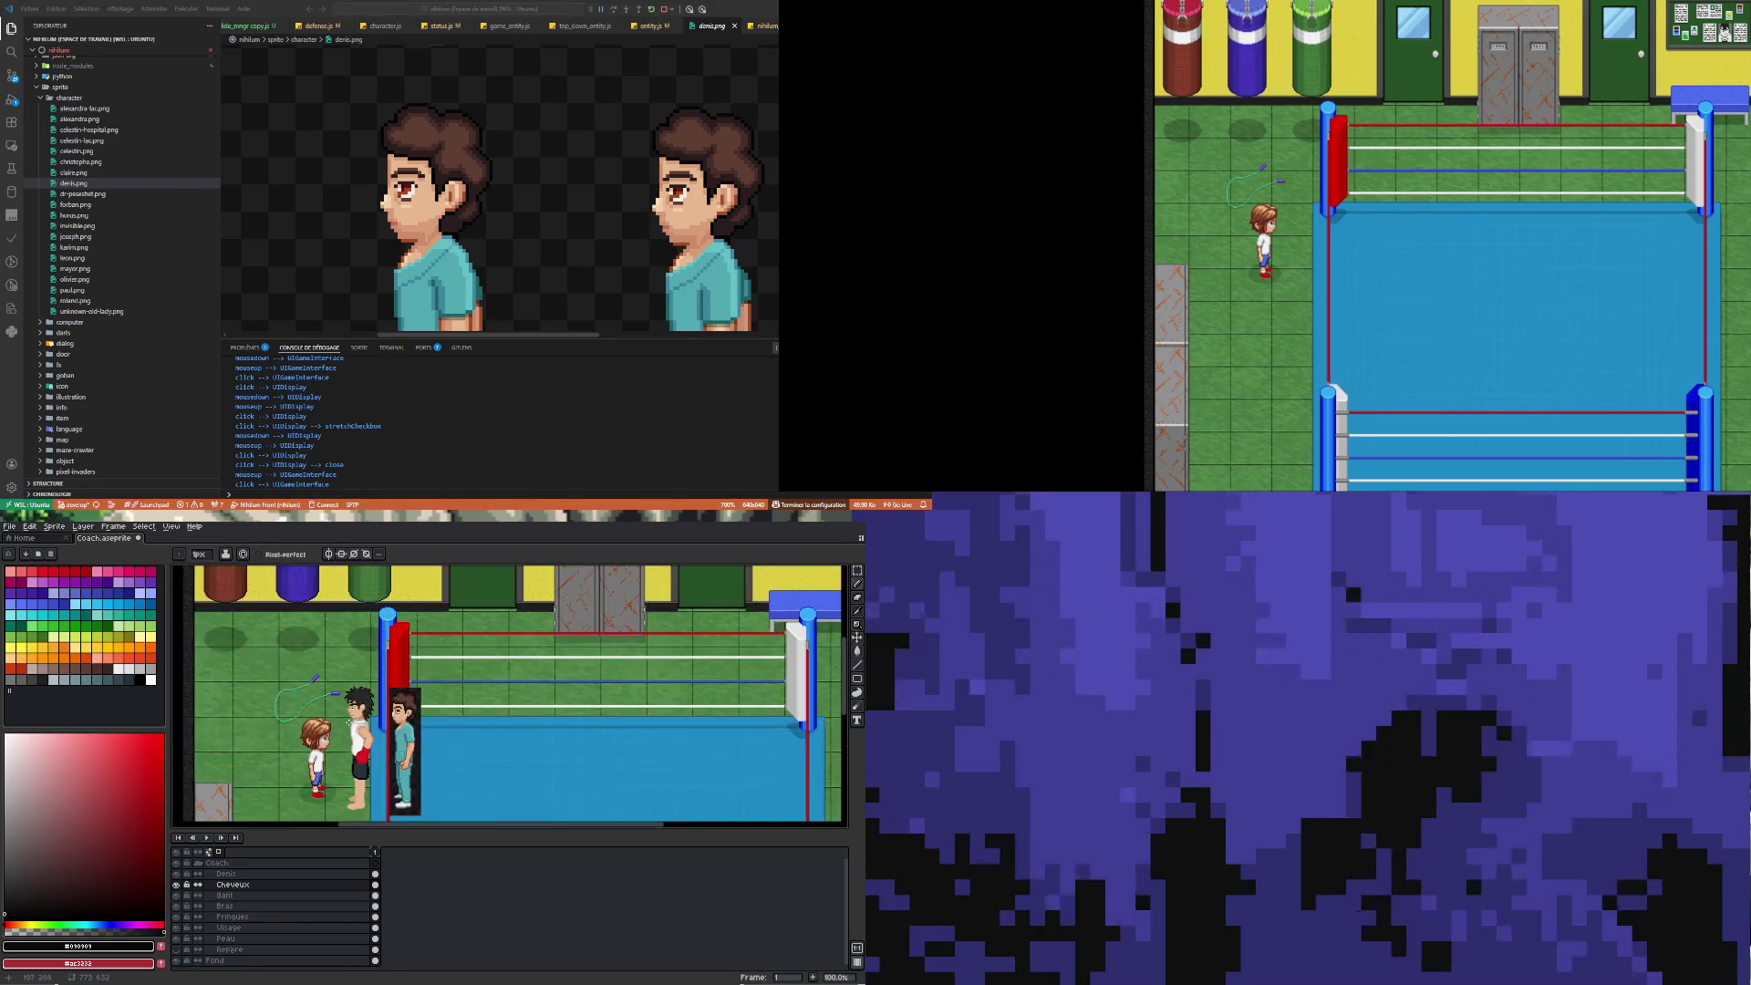
{"action": "scroll", "coordinate": [339, 737], "scroll_direction": "up", "scroll_amount": 4}
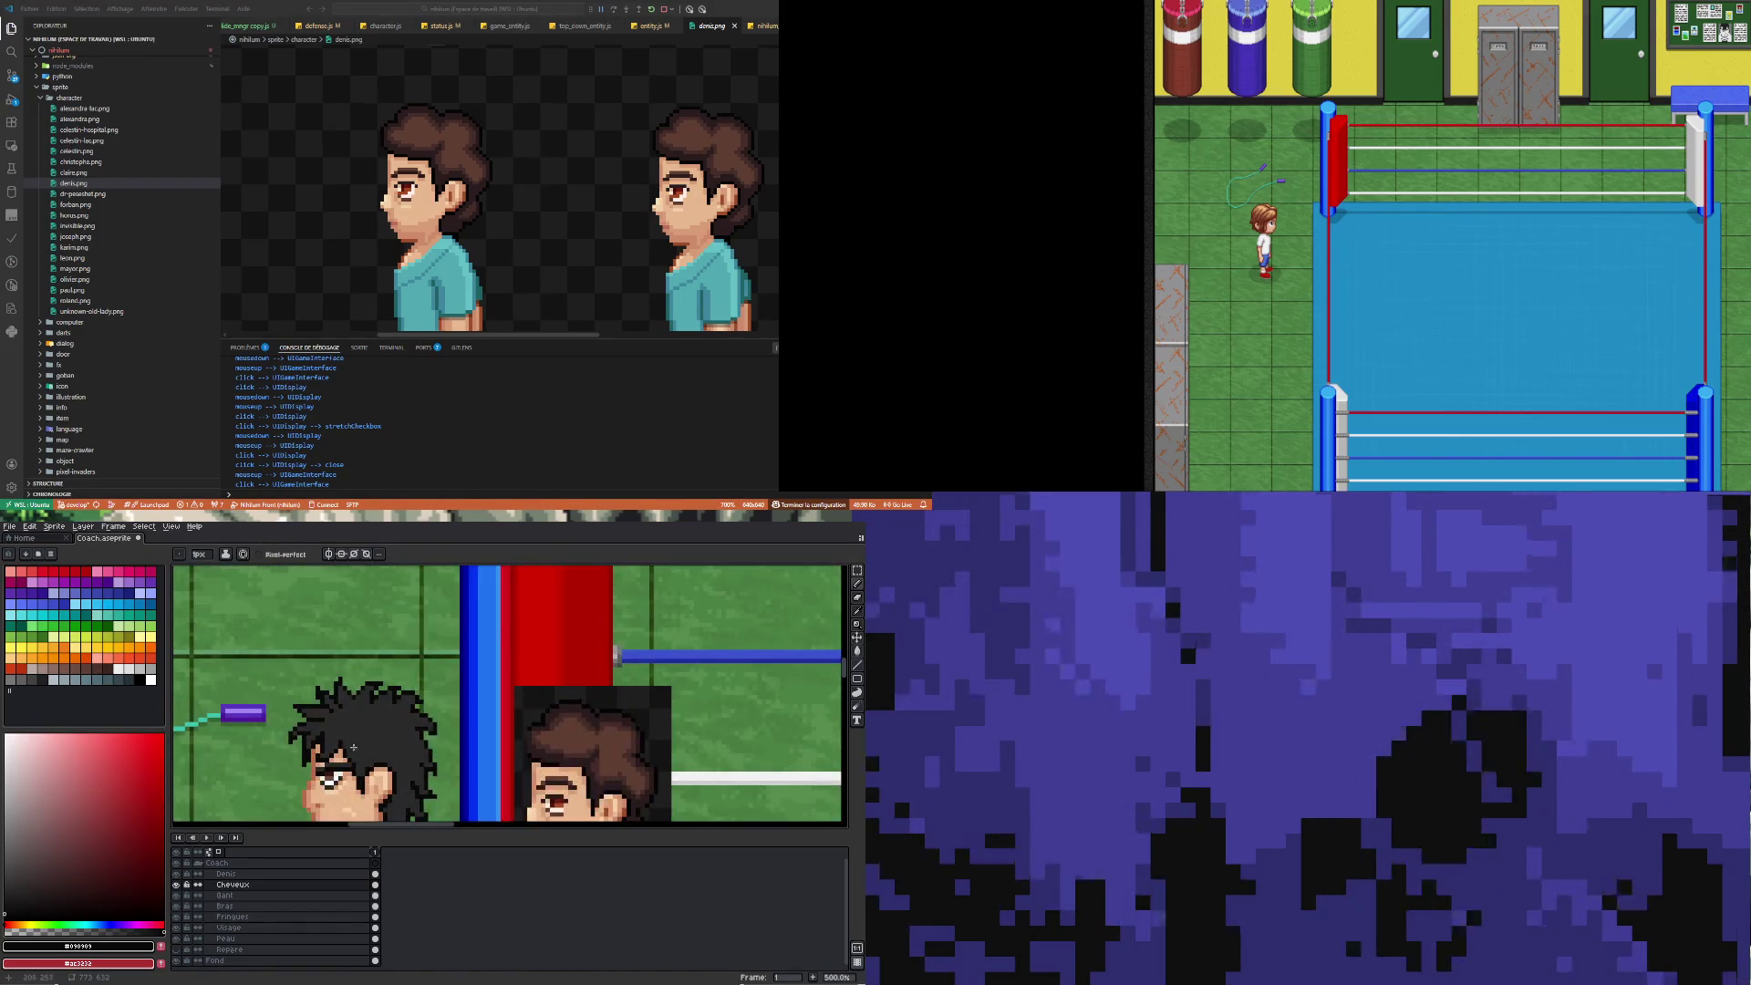
{"action": "scroll", "coordinate": [347, 786], "scroll_direction": "up", "scroll_amount": 4}
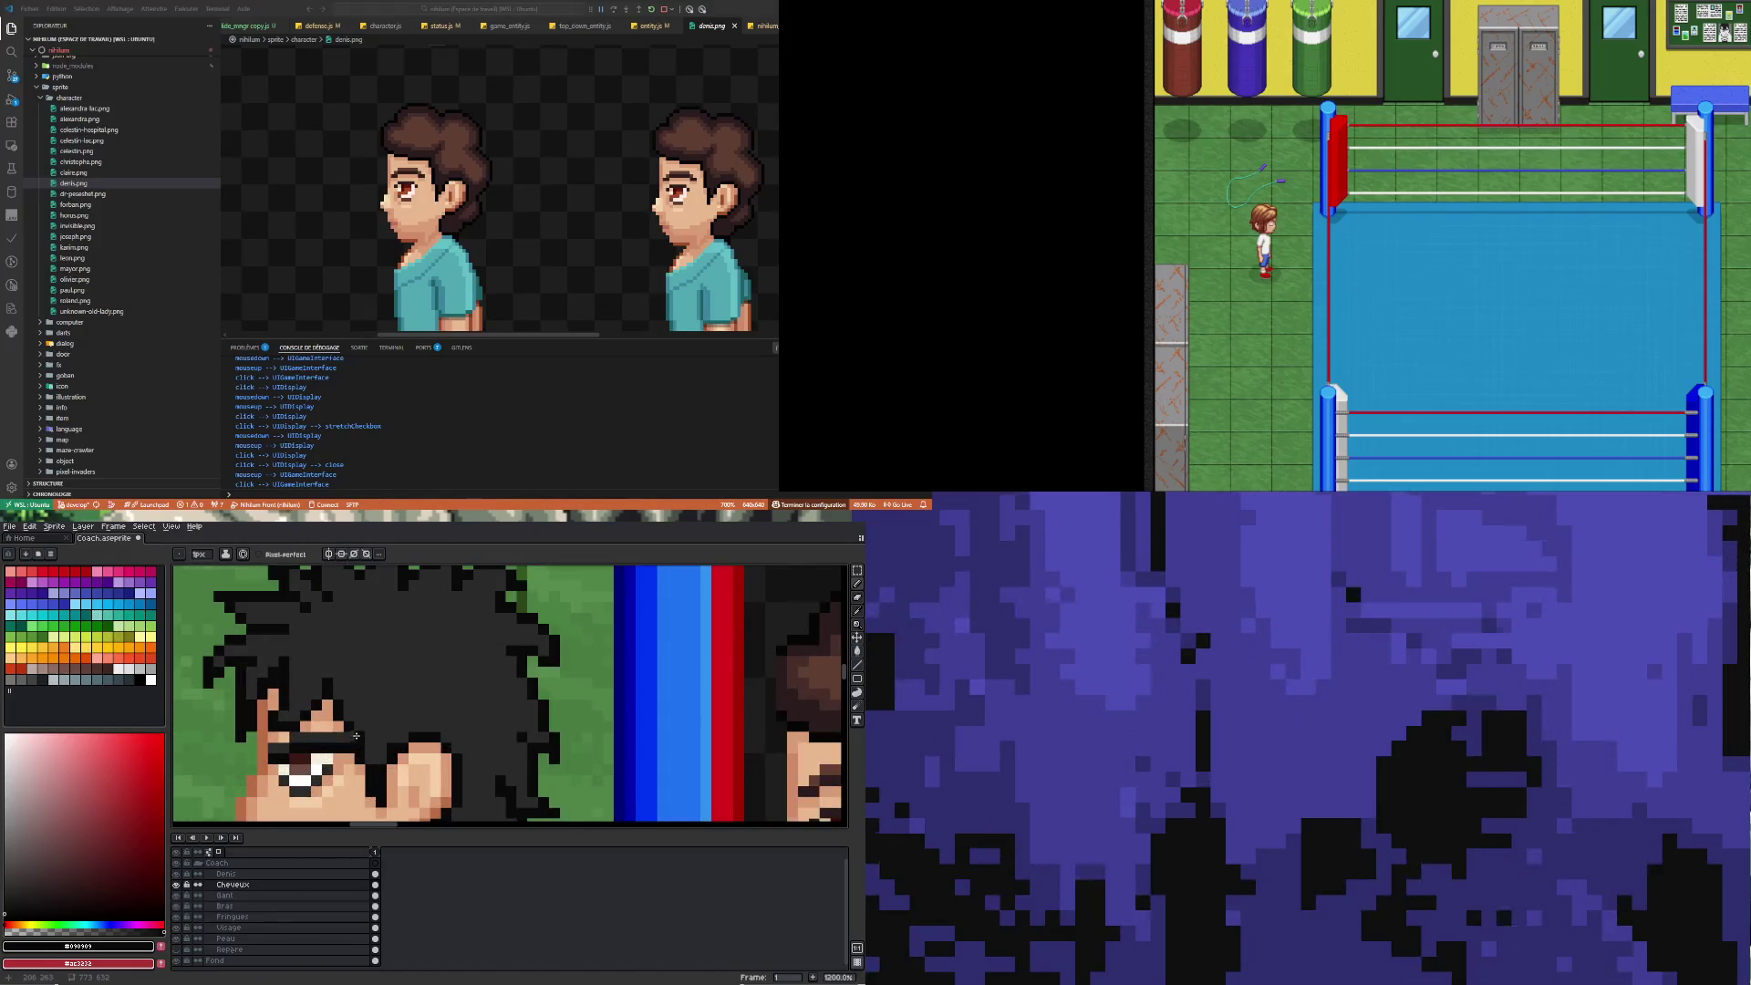